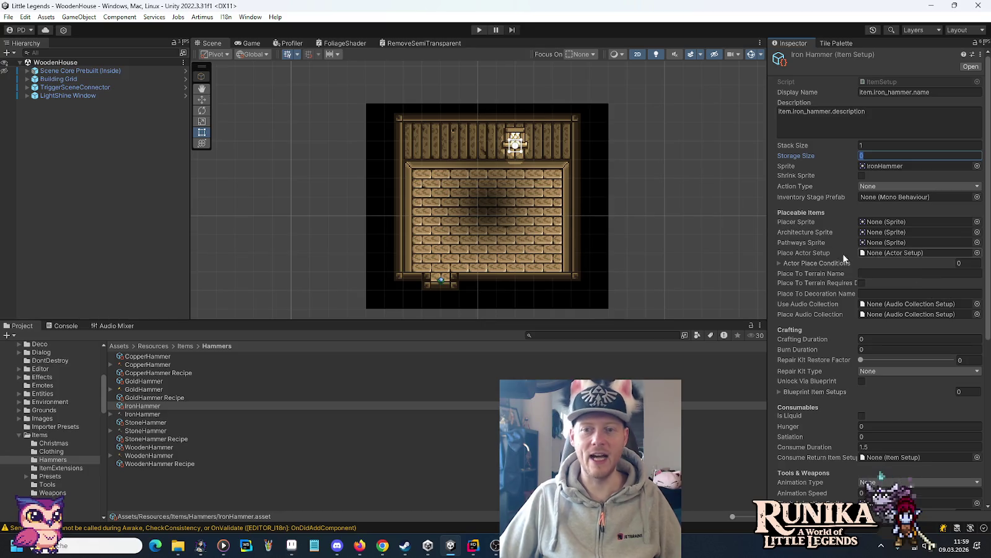
Check the damage-formula spreadsheet, then enter Iron Hammer durability 320 and IronIngot as repair material.
{"action": "mouse_move", "coordinate": [809, 276]}
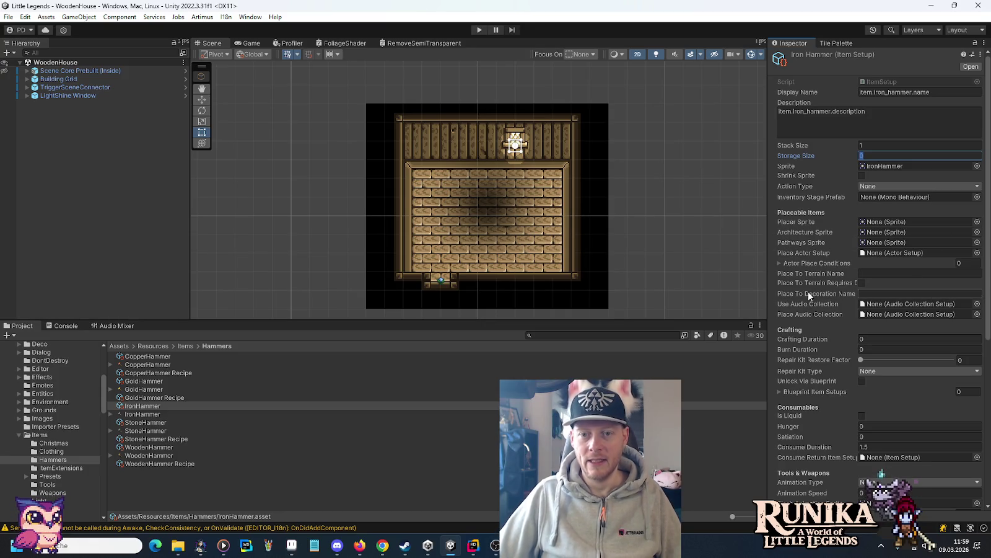
{"action": "mouse_move", "coordinate": [810, 222]}
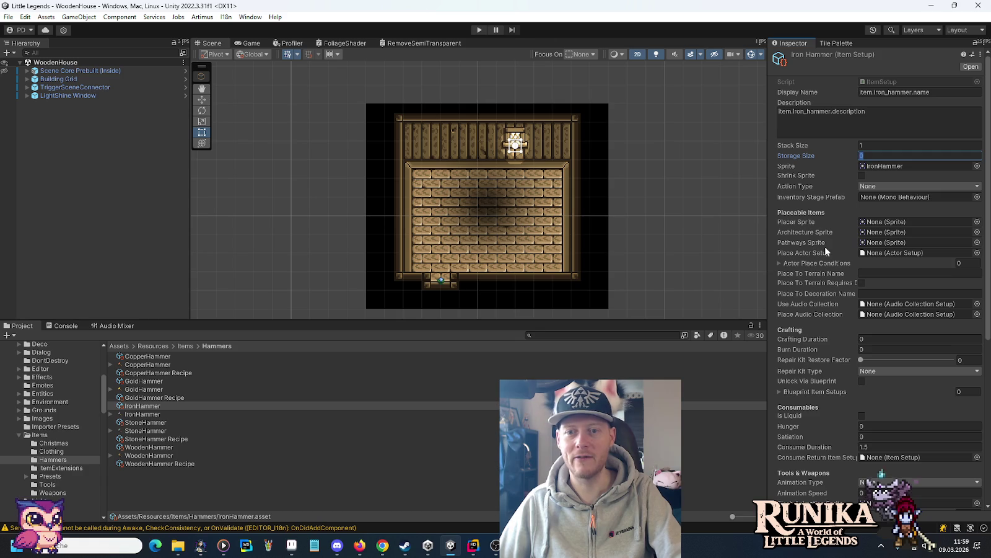
{"action": "scroll", "coordinate": [809, 232], "scroll_direction": "down", "scroll_amount": 6}
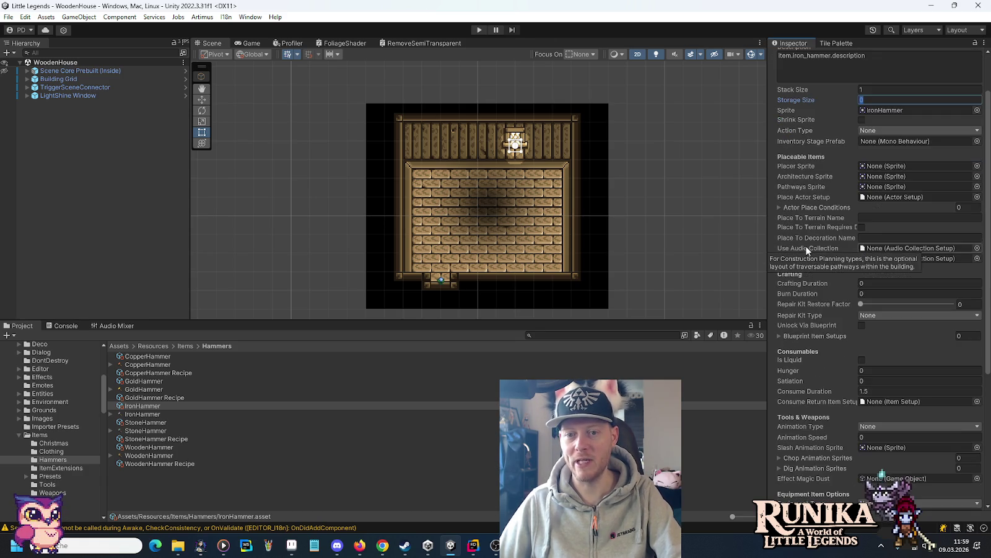
{"action": "mouse_move", "coordinate": [814, 315]}
{"action": "scroll", "coordinate": [815, 314], "scroll_direction": "down", "scroll_amount": 3}
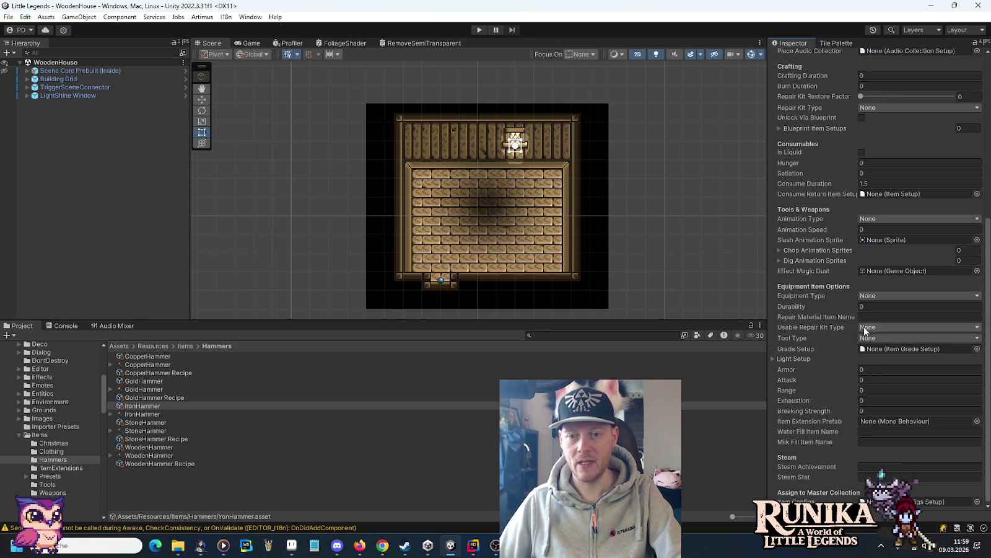
{"action": "key", "text": "alt+Tab"}
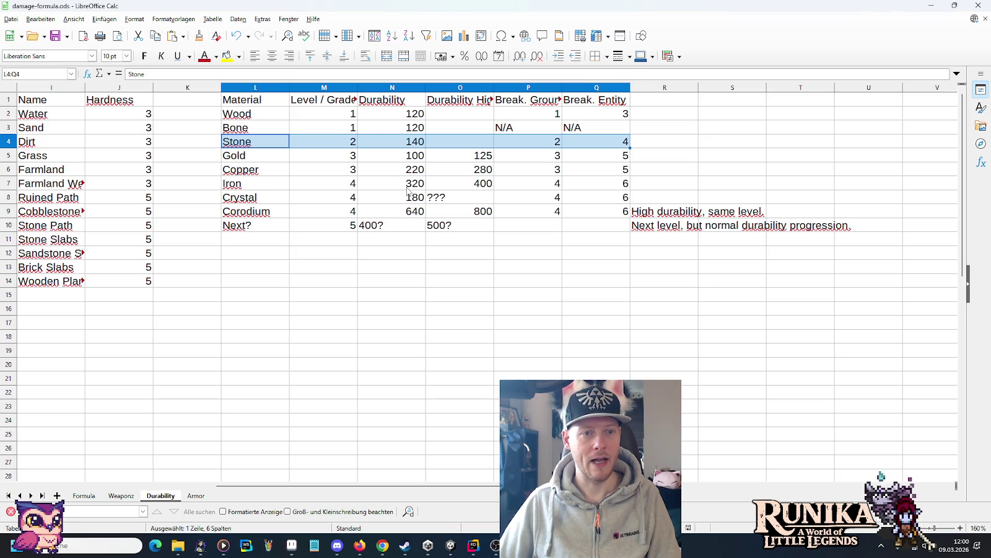
{"action": "key", "text": "alt+Tab"}
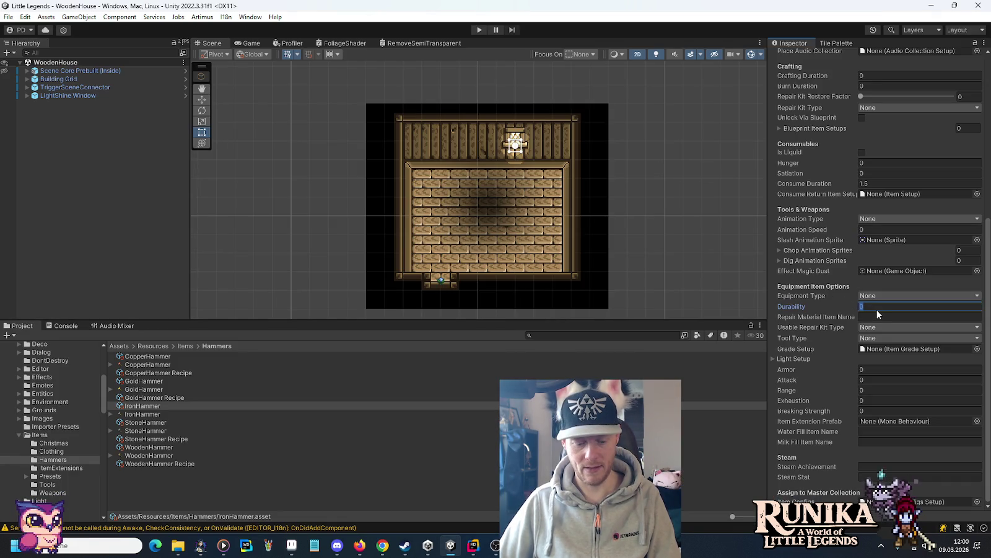
{"action": "key", "text": "Tab"}
{"action": "type", "text": "IronIngot"}
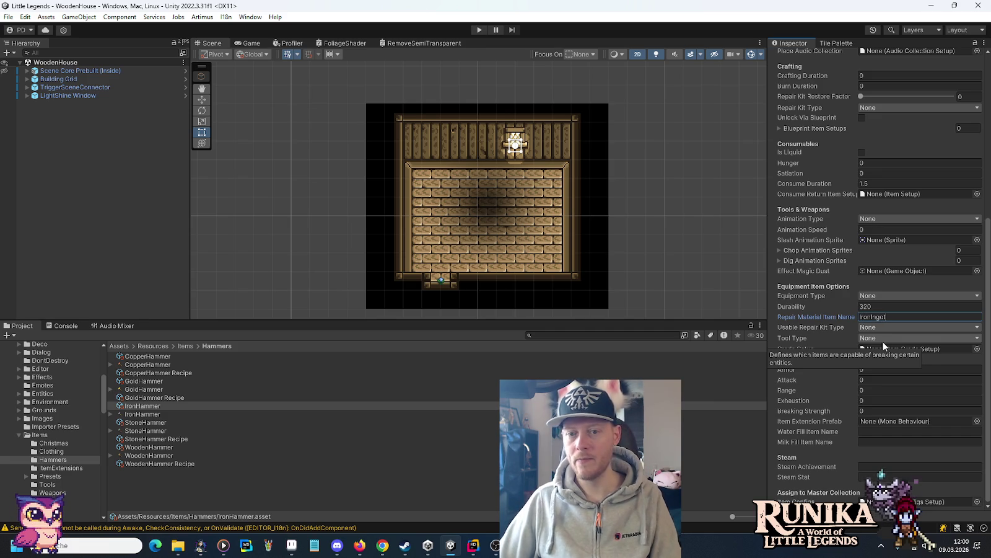
Set repair kit type to Default, tool type to Hammer, and assign the Iron grade setup.
{"action": "left_click", "coordinate": [878, 326]}
{"action": "left_click", "coordinate": [883, 352]}
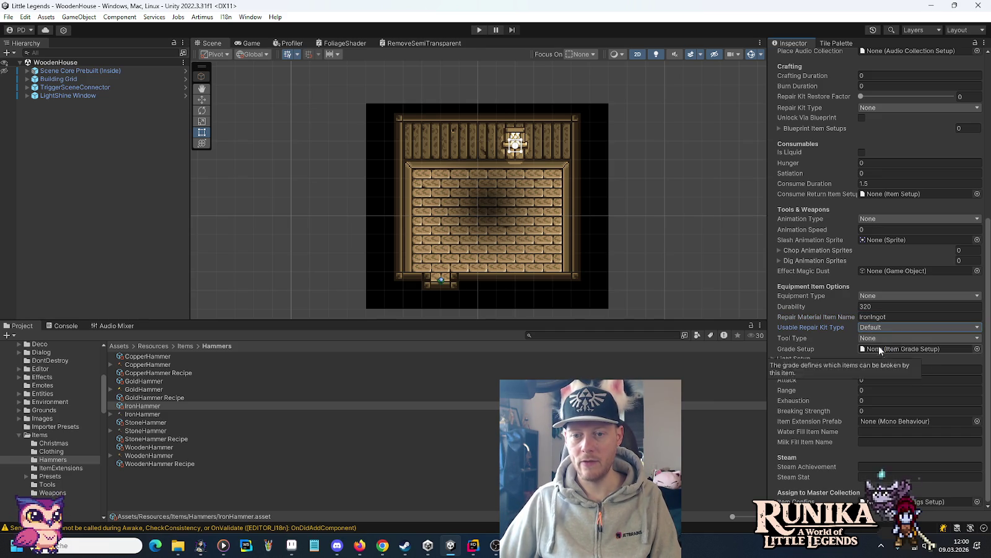
{"action": "left_click", "coordinate": [879, 338]}
{"action": "left_click", "coordinate": [882, 389]}
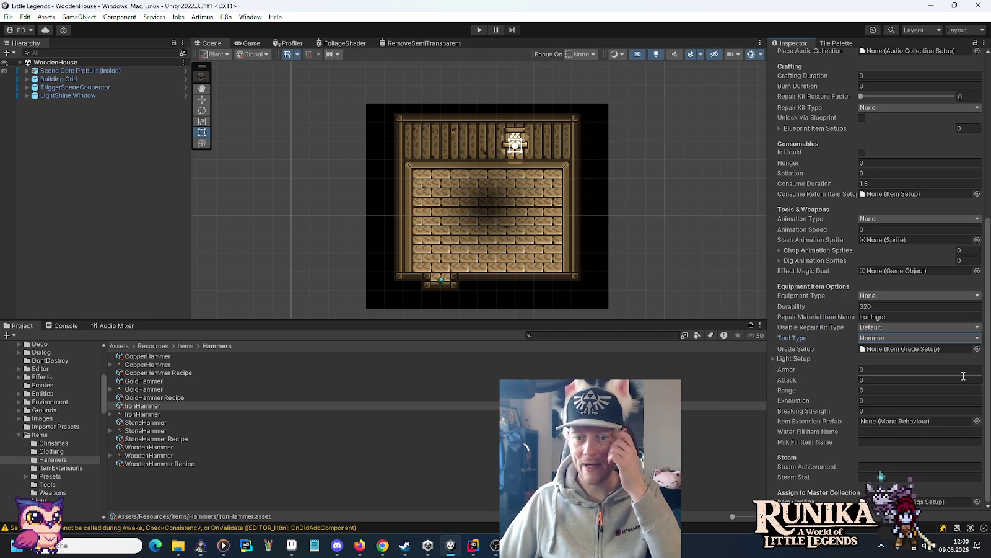
{"action": "left_click", "coordinate": [977, 349]}
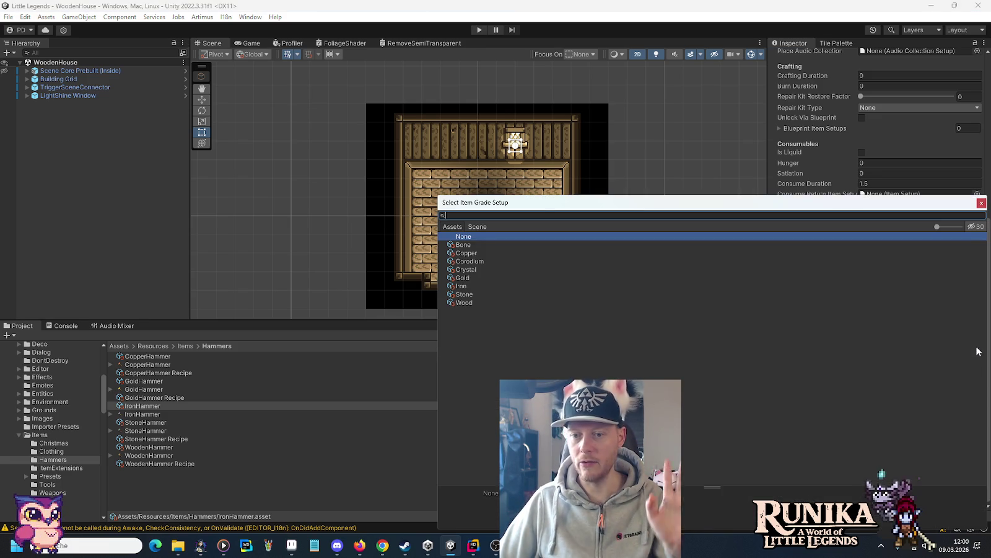
{"action": "double_click", "coordinate": [470, 286]}
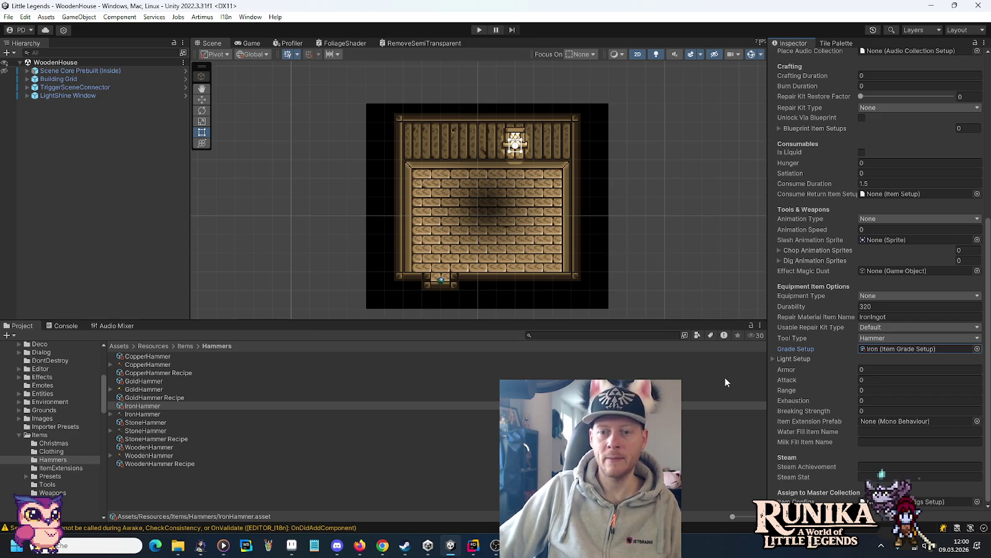
{"action": "mouse_move", "coordinate": [881, 352]}
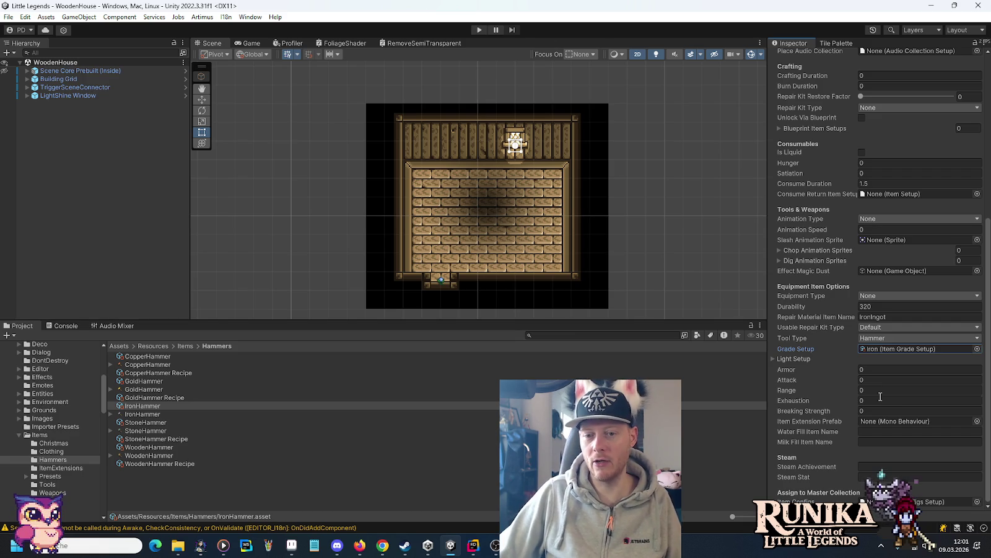
{"action": "key", "text": "alt+Tab"}
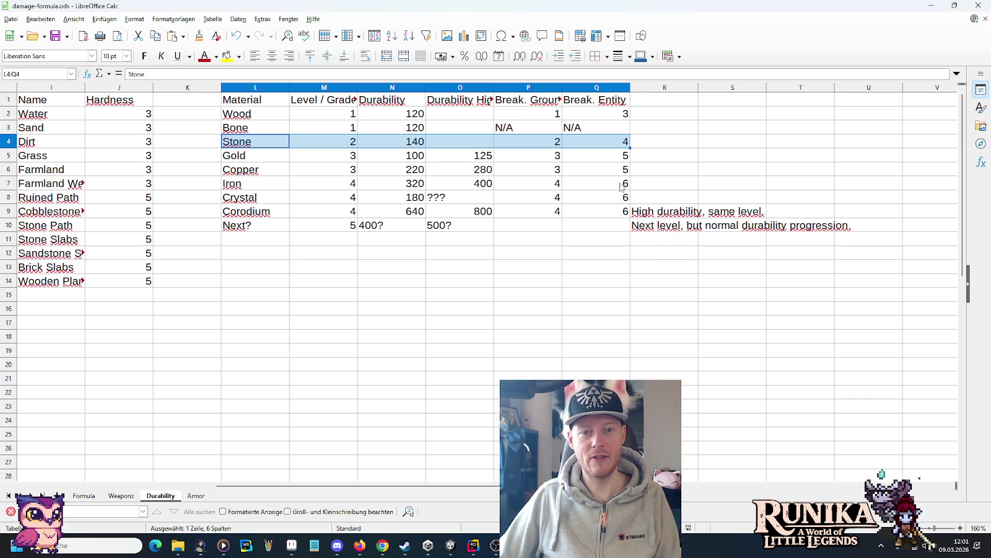
{"action": "key", "text": "alt+Tab"}
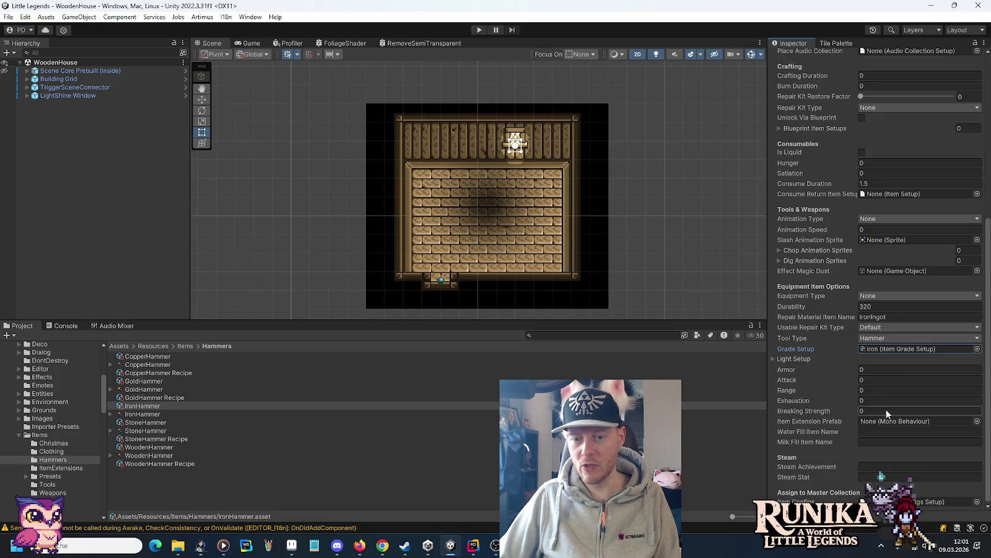
Set Breaking Strength to 6 and assign ItemConfigs as the master collection.
{"action": "left_click", "coordinate": [886, 410]}
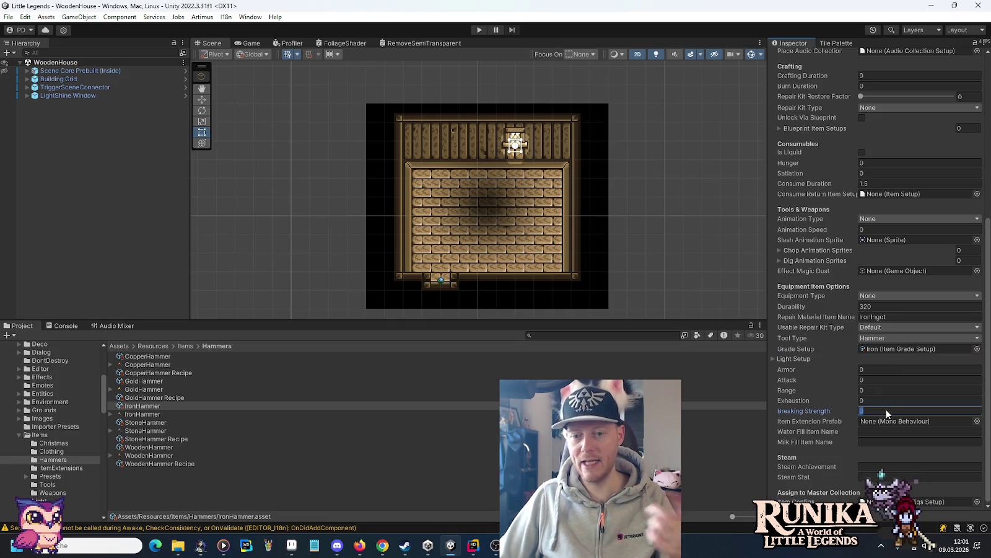
{"action": "type", "text": "6"}
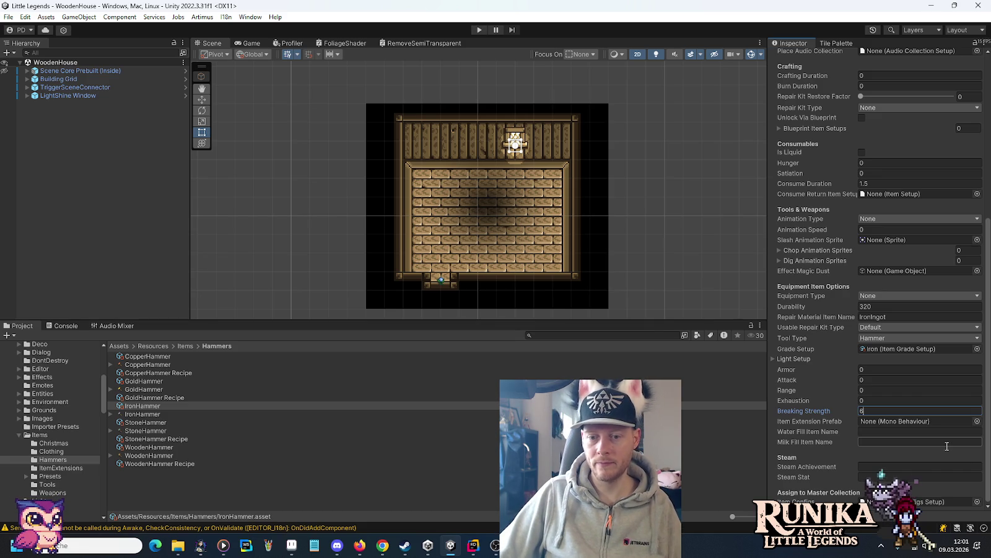
{"action": "left_click", "coordinate": [978, 501]}
{"action": "double_click", "coordinate": [478, 243]}
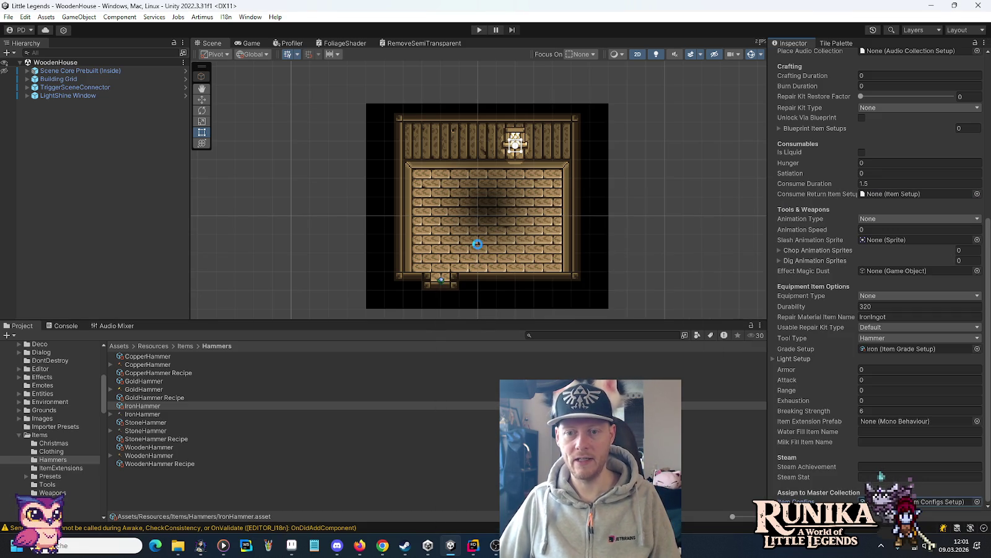
Create a Crafting Setup asset via Create > Little Legends > Crafting in the Hammers folder.
{"action": "right_click", "coordinate": [184, 476]}
{"action": "mouse_move", "coordinate": [248, 173]}
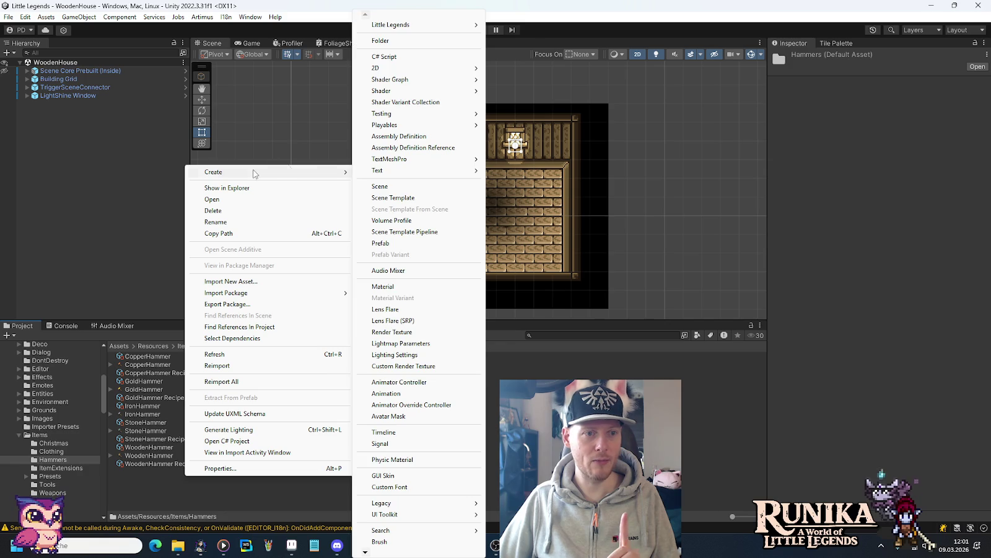
{"action": "mouse_move", "coordinate": [418, 27]}
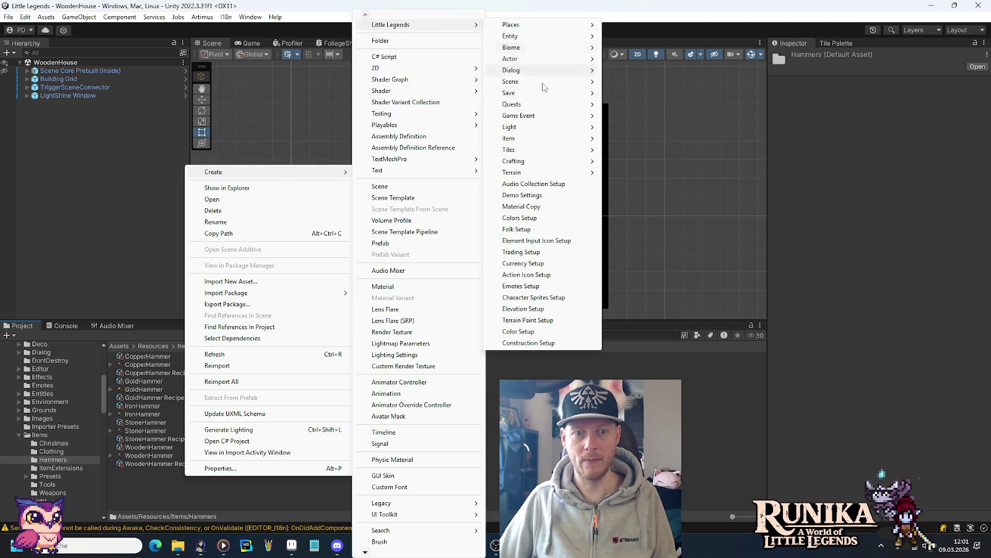
{"action": "mouse_move", "coordinate": [565, 161]}
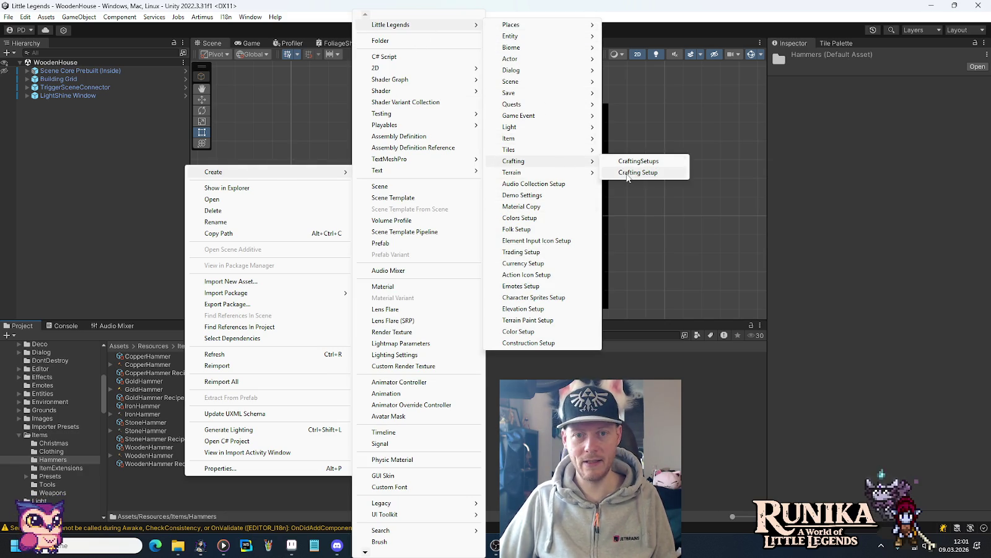
{"action": "left_click", "coordinate": [628, 173]}
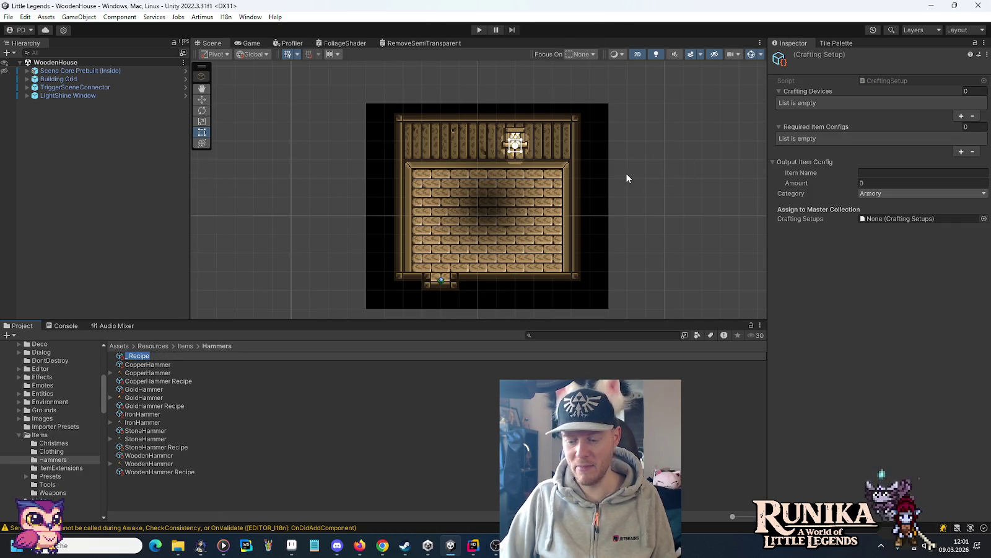
Rename the asset to IronHammer Recipe and add StoneAnvil as its crafting device.
{"action": "key", "text": "Home"}
{"action": "key", "text": "Delete"}
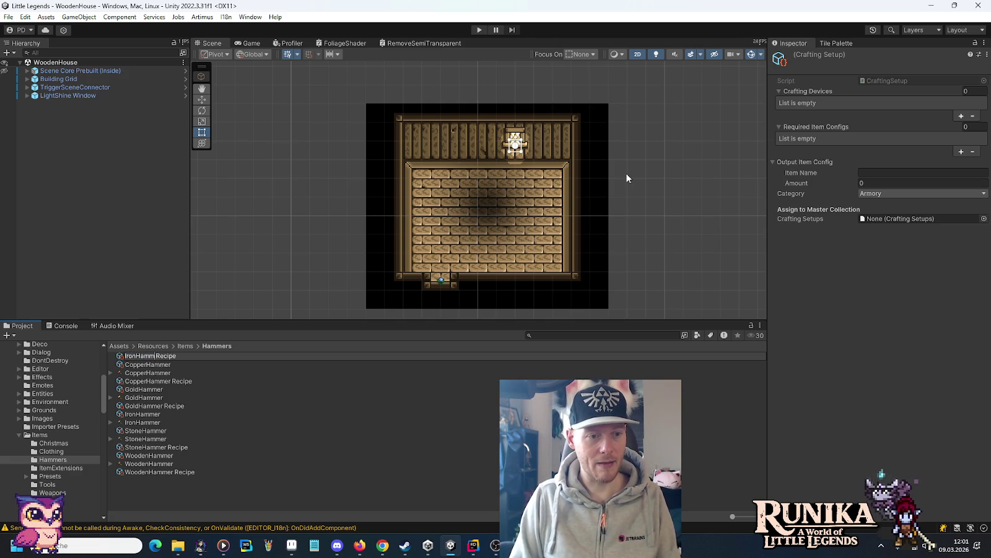
{"action": "type", "text": "er"}
{"action": "key", "text": "Return"}
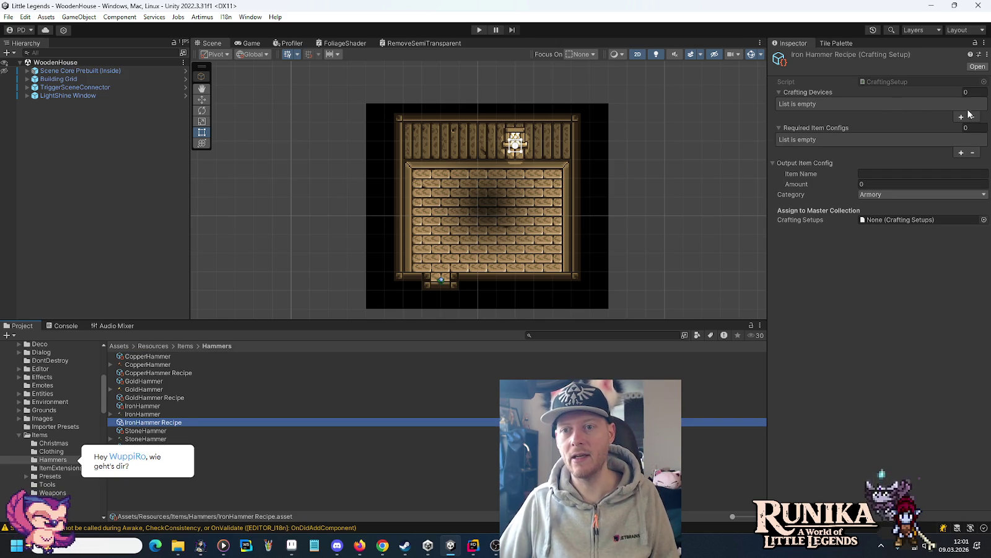
{"action": "left_click", "coordinate": [962, 116]}
{"action": "left_click", "coordinate": [928, 104]}
{"action": "type", "text": "Ston"}
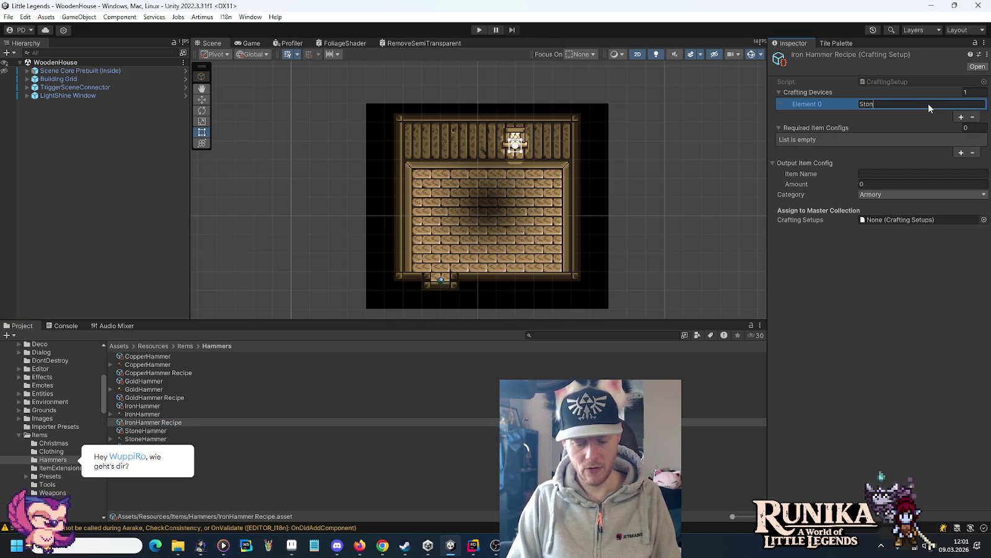
{"action": "type", "text": "eAnvil"}
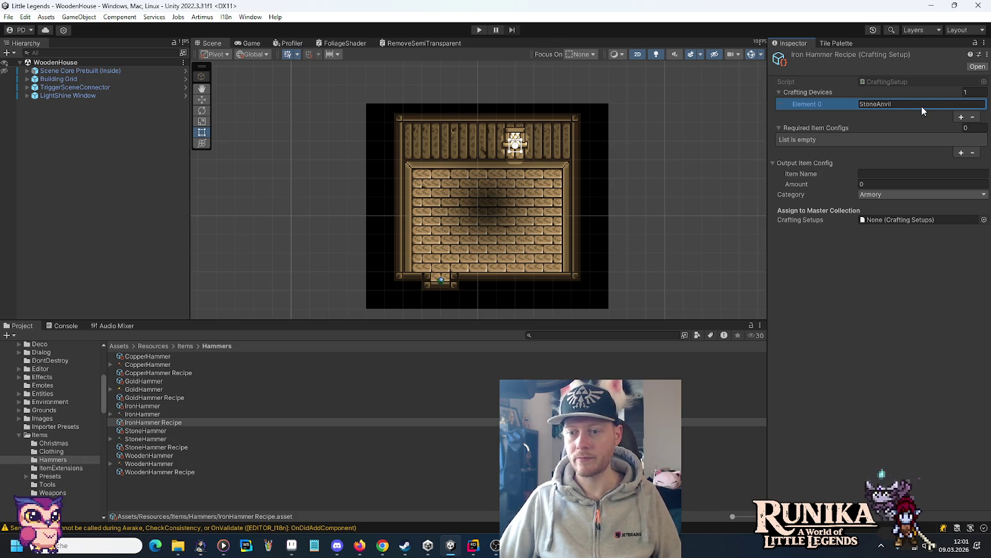
Add a required IronIngot ingredient with amount 2, plus a second ingredient entry.
{"action": "left_click", "coordinate": [962, 151]}
{"action": "left_click", "coordinate": [957, 150]}
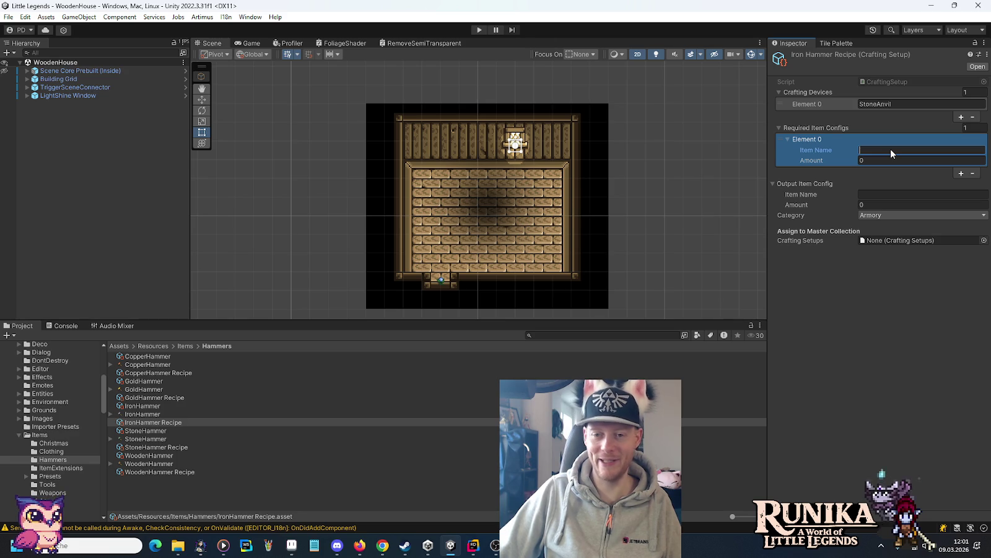
{"action": "type", "text": "Iron"}
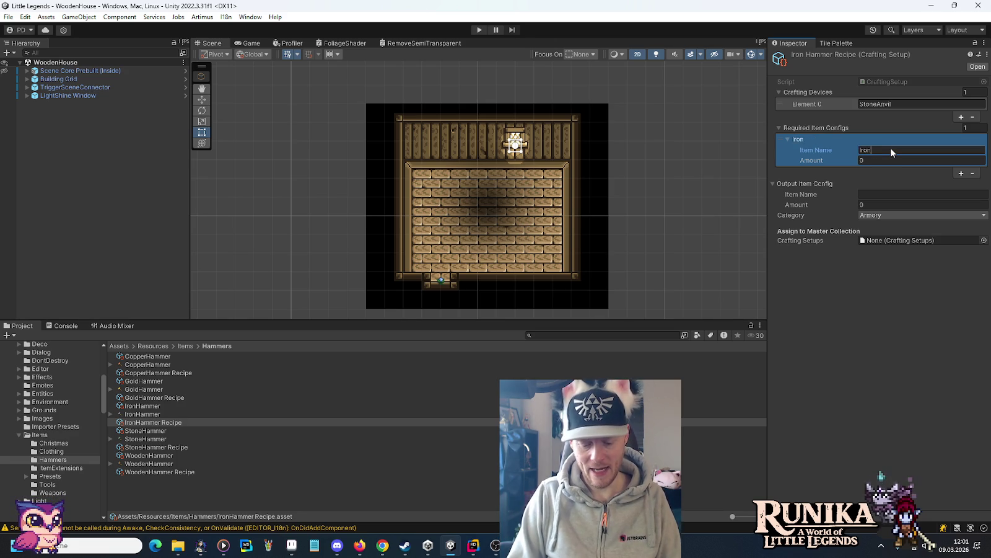
{"action": "type", "text": "Ingot"}
{"action": "key", "text": "Tab"}
{"action": "type", "text": "2"}
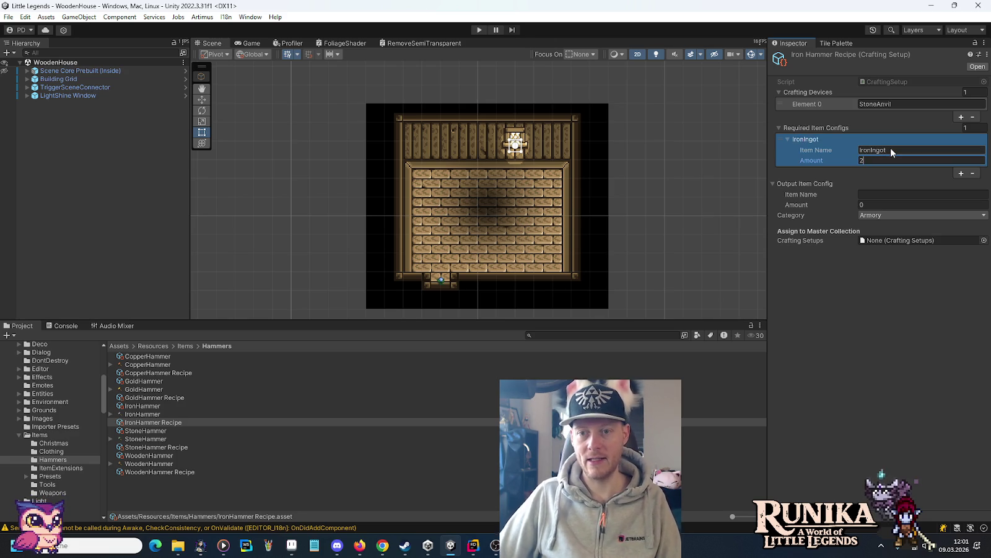
{"action": "left_click", "coordinate": [961, 173]}
Check the IronAxe Recipe's BeeswaxWoodRod ingredient in Tools, then reopen IronHammer Recipe in Hammers.
{"action": "left_click", "coordinate": [63, 484]}
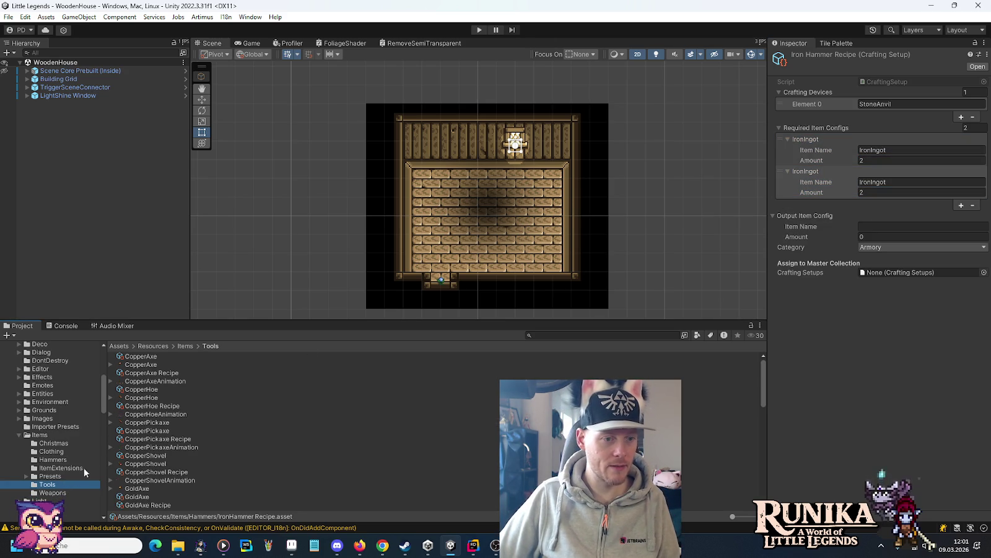
{"action": "scroll", "coordinate": [178, 447], "scroll_direction": "down", "scroll_amount": 5}
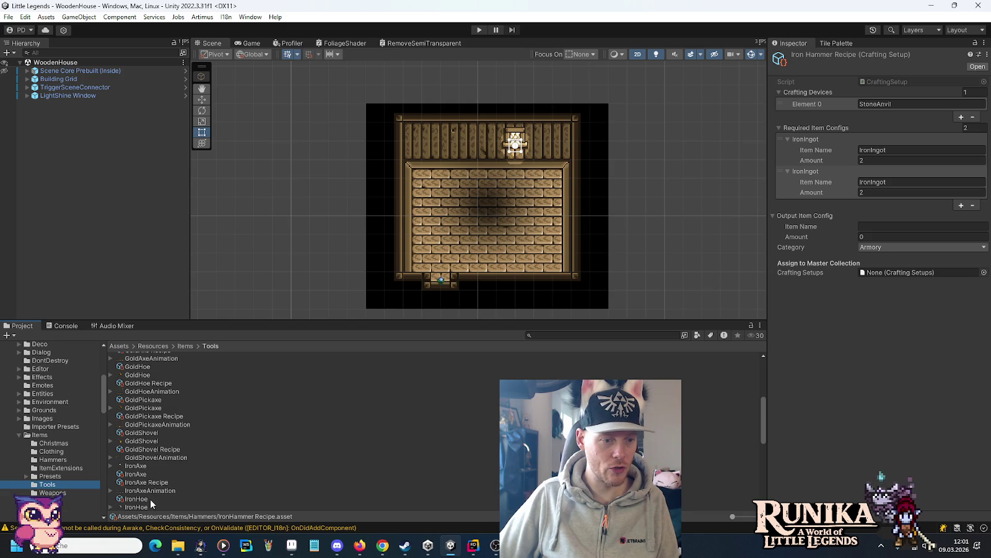
{"action": "left_click", "coordinate": [155, 483]}
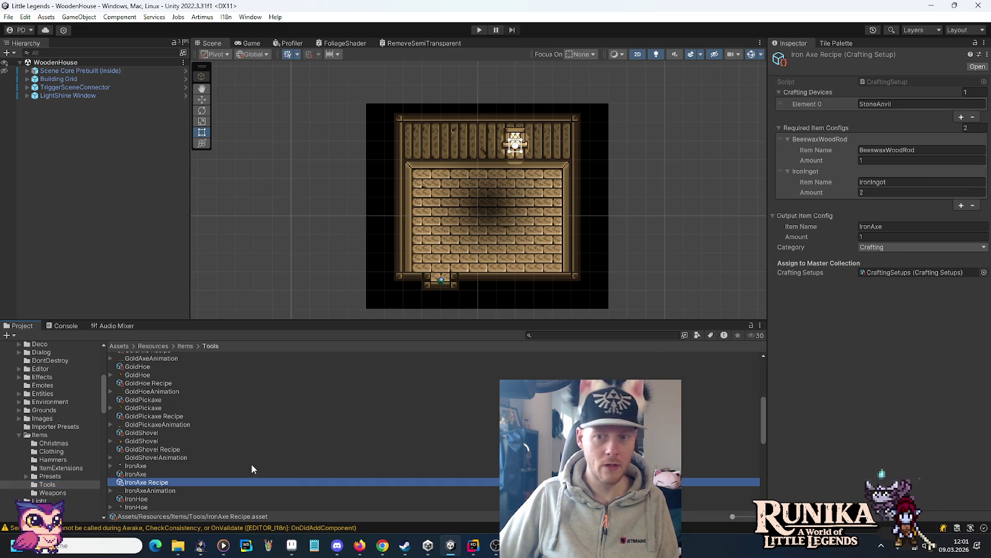
{"action": "left_click", "coordinate": [920, 153]}
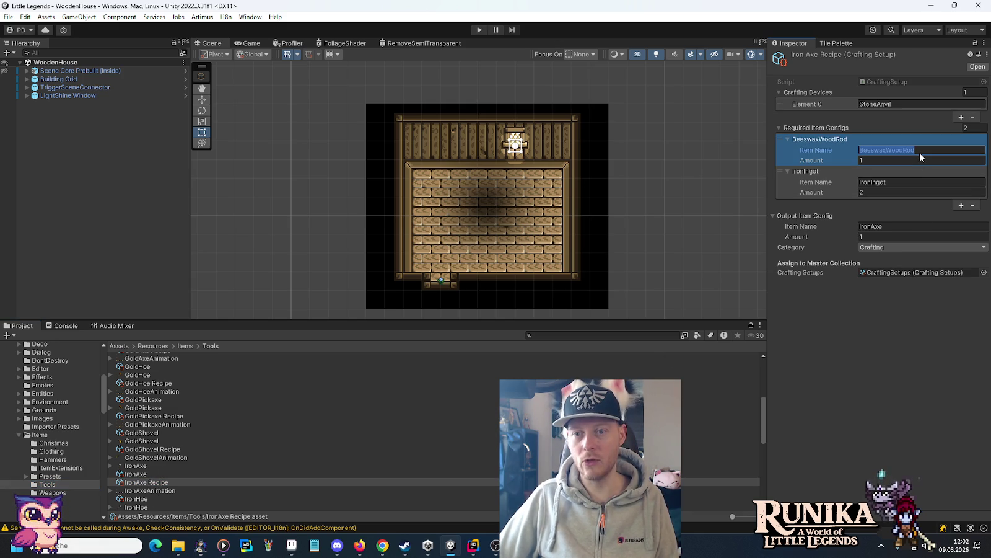
{"action": "left_click", "coordinate": [60, 462]}
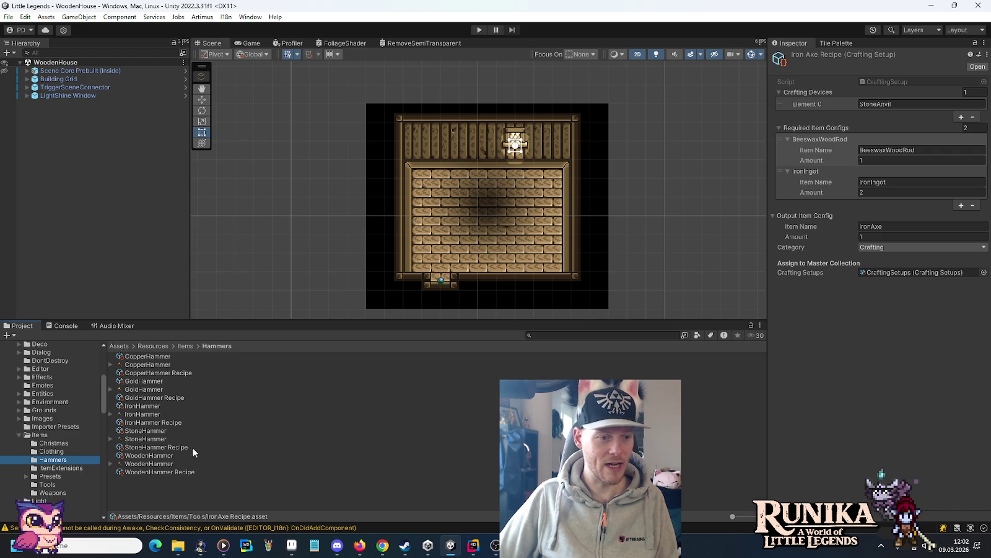
{"action": "left_click", "coordinate": [152, 423]}
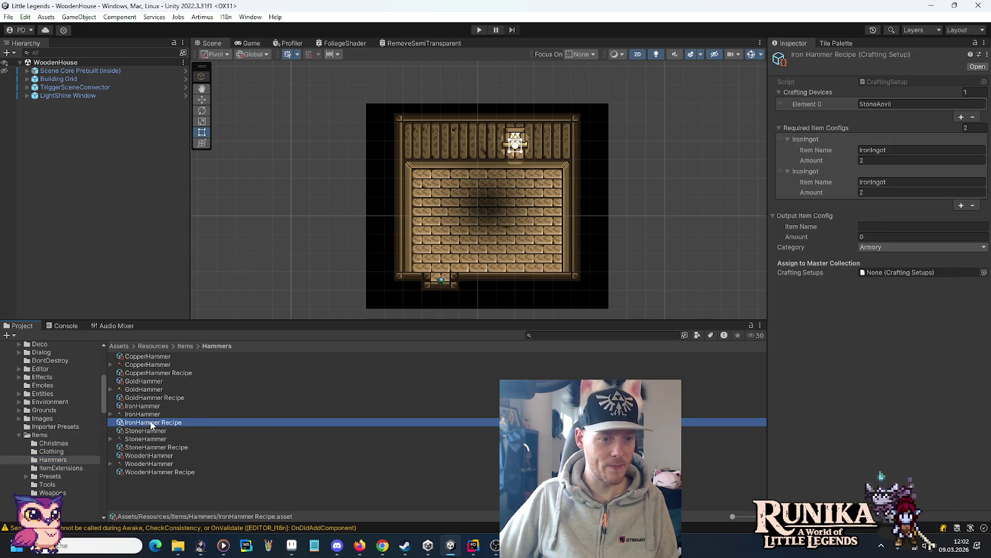
Change the second required ingredient to BeeswaxWoodRod with amount 1.
{"action": "left_click", "coordinate": [889, 148]}
{"action": "left_click", "coordinate": [886, 181]}
{"action": "type", "text": "BeeswaxWoodRod"}
{"action": "left_click", "coordinate": [881, 191]}
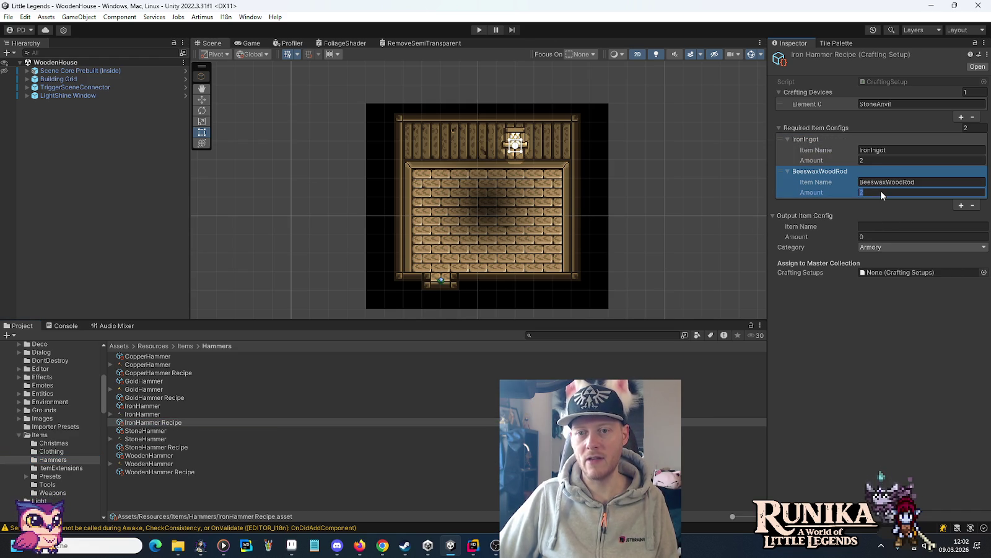
{"action": "type", "text": "1"}
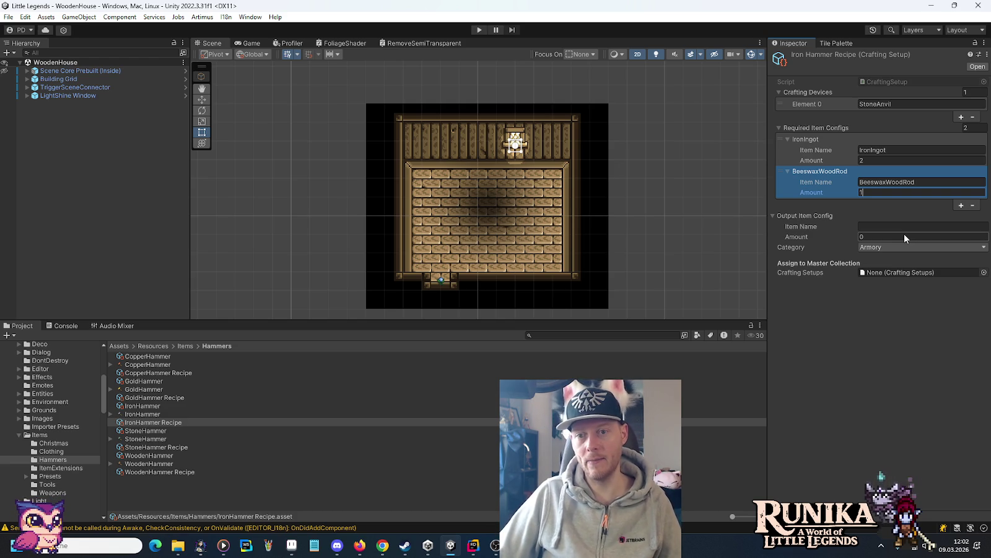
Set output IronHammer, amount 1, category Crafting, and assign the recipe to CraftingSetups.
{"action": "left_click", "coordinate": [889, 224]}
{"action": "type", "text": "IronHammer"}
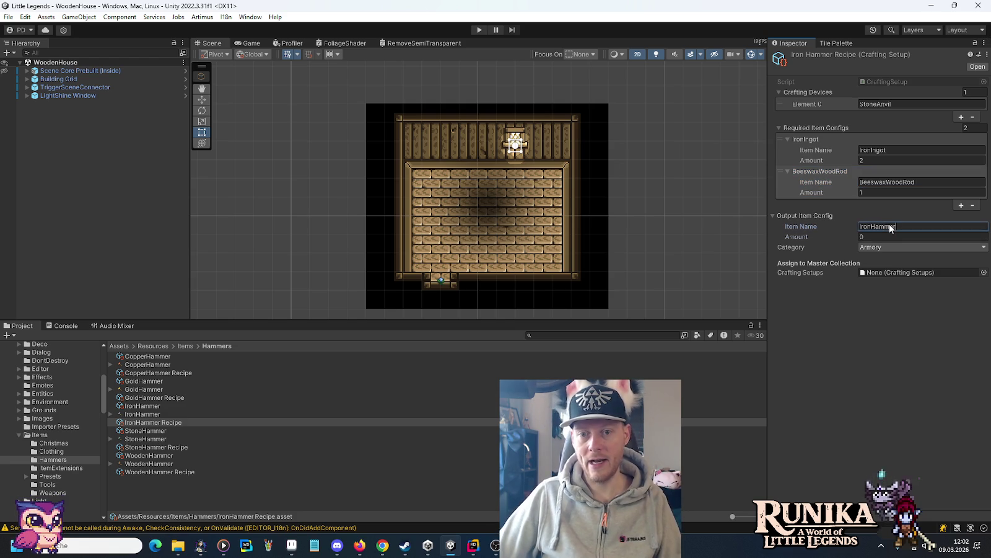
{"action": "key", "text": "Tab"}
{"action": "type", "text": "1"}
{"action": "left_click", "coordinate": [879, 248]}
{"action": "left_click", "coordinate": [889, 271]}
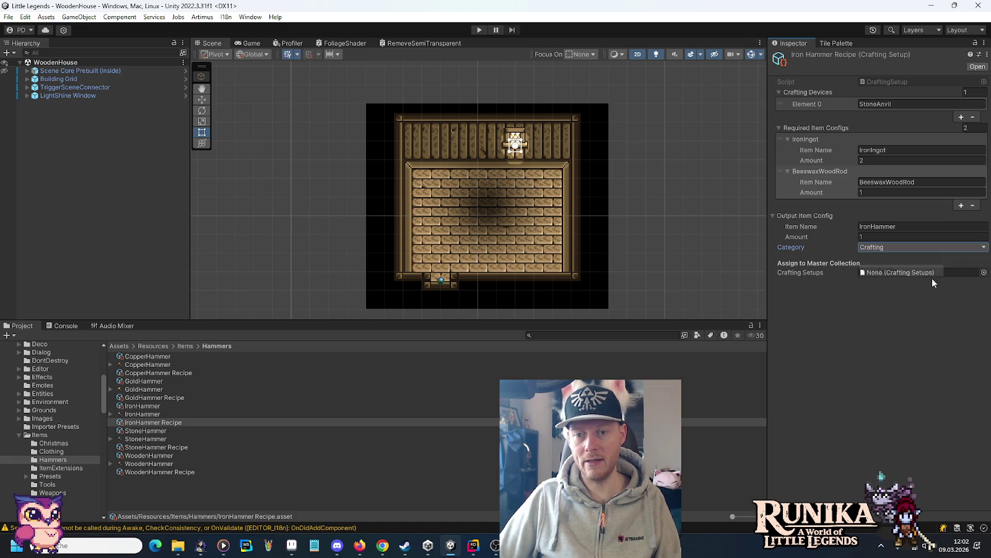
{"action": "left_click", "coordinate": [984, 272]}
{"action": "double_click", "coordinate": [469, 245]}
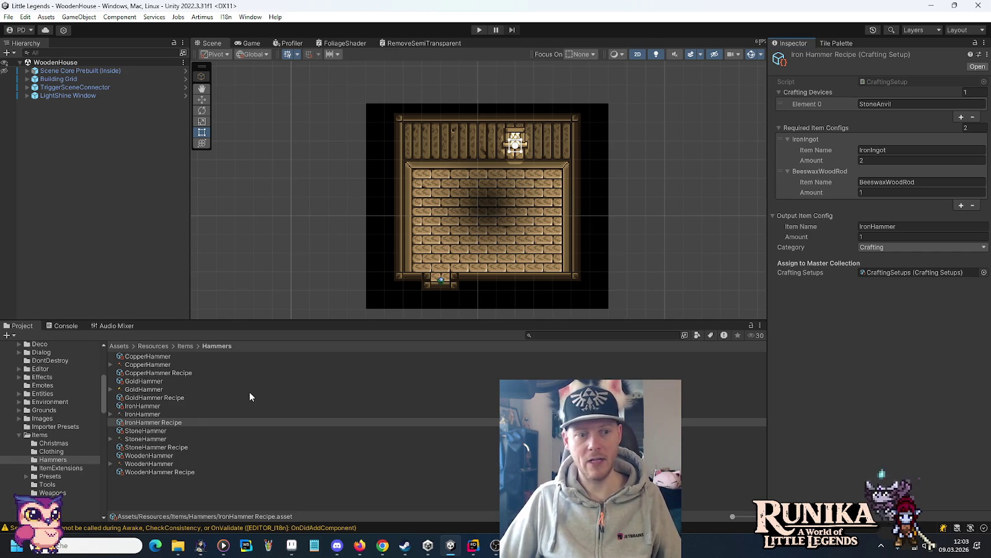
Select the WoodenHammer asset and open the I18n Editor window.
{"action": "left_click", "coordinate": [157, 456]}
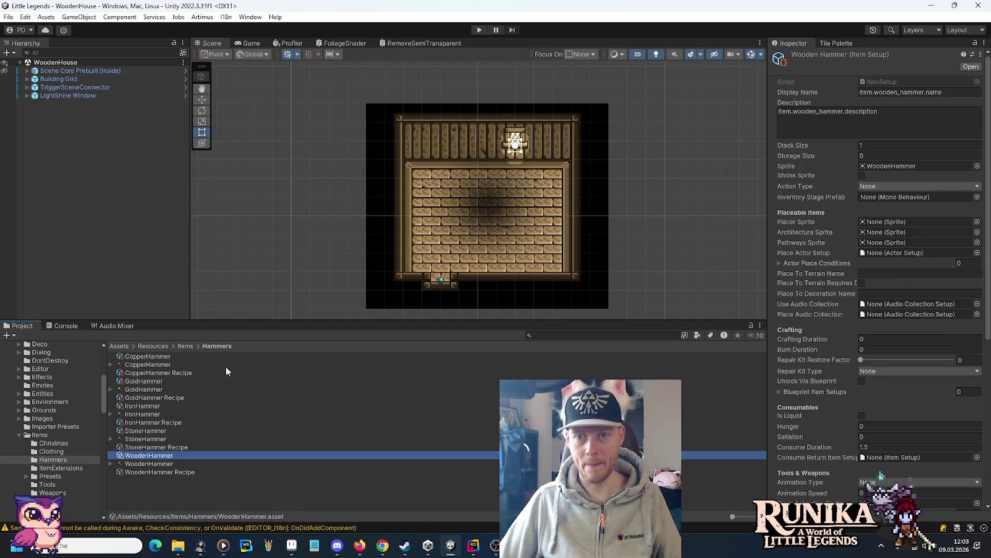
{"action": "left_click", "coordinate": [231, 17]}
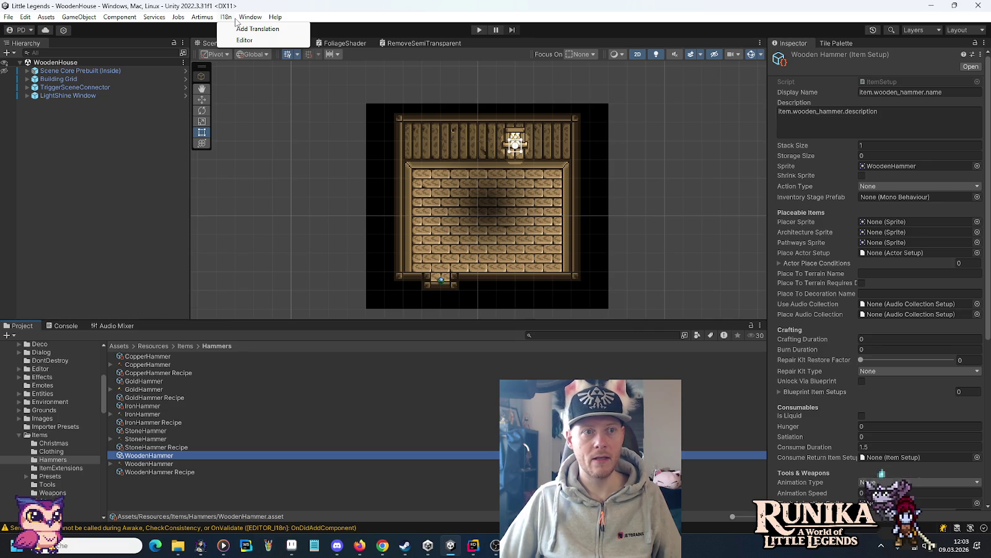
{"action": "left_click", "coordinate": [243, 41]}
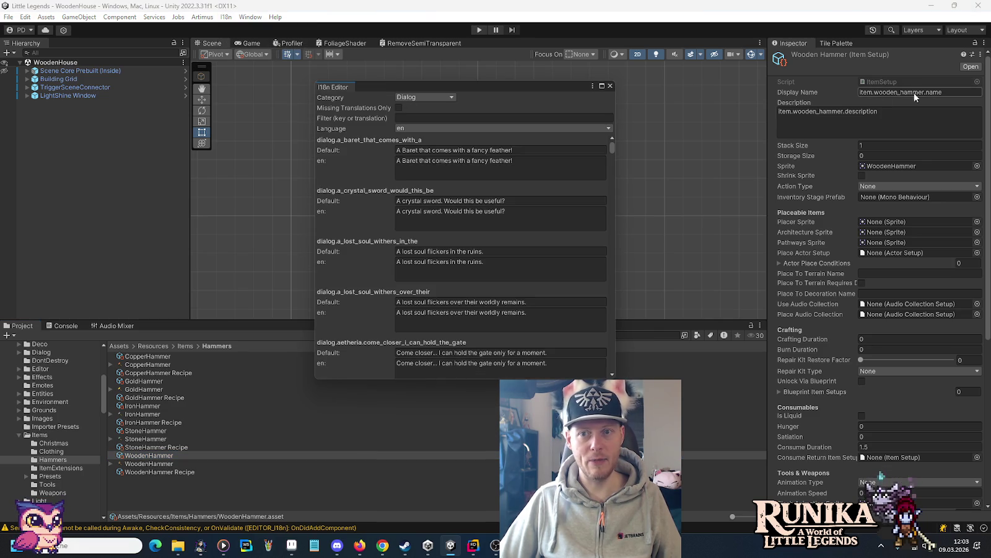
Filter the translations to the Item category and the keyword 'hammer'.
{"action": "left_click", "coordinate": [439, 98]}
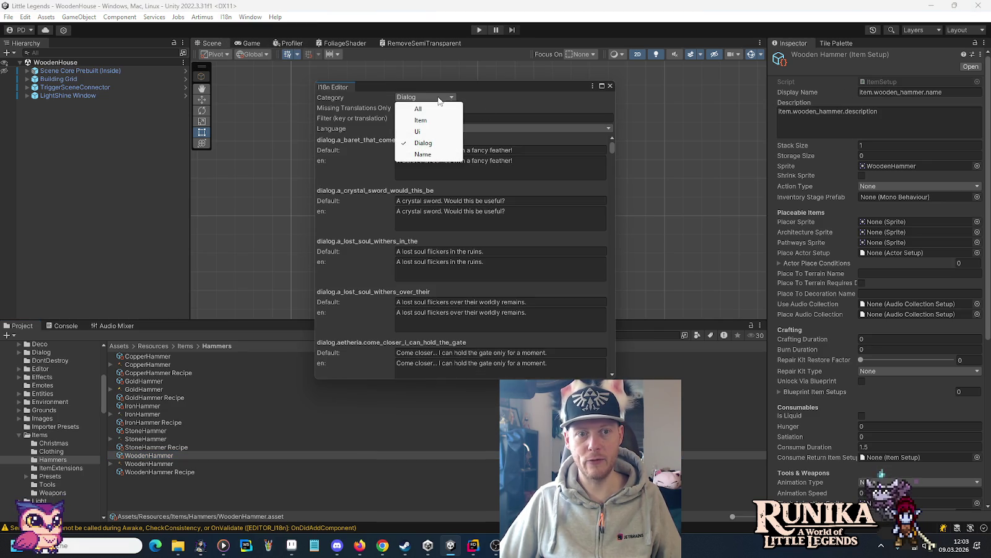
{"action": "left_click", "coordinate": [437, 121]}
{"action": "left_click", "coordinate": [441, 117]}
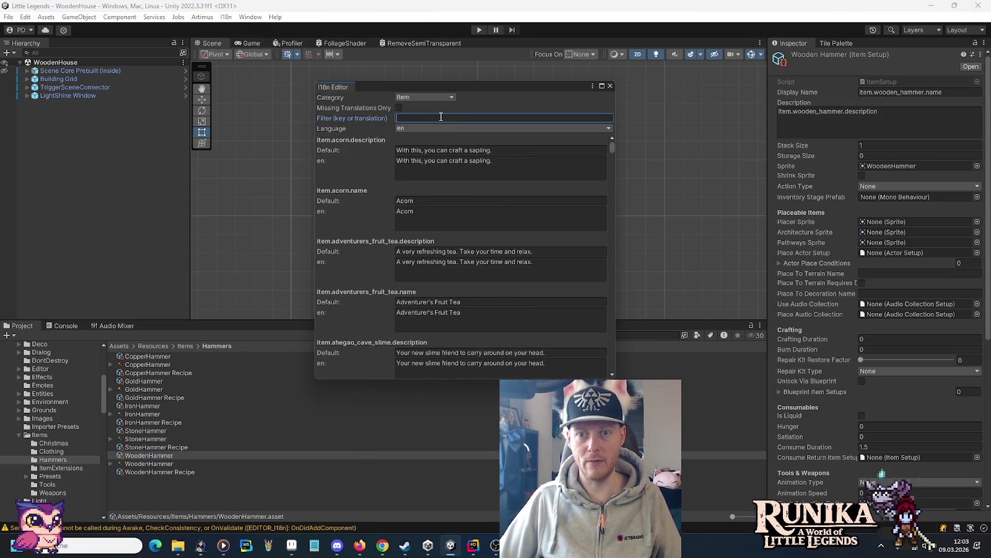
{"action": "type", "text": "hammer"}
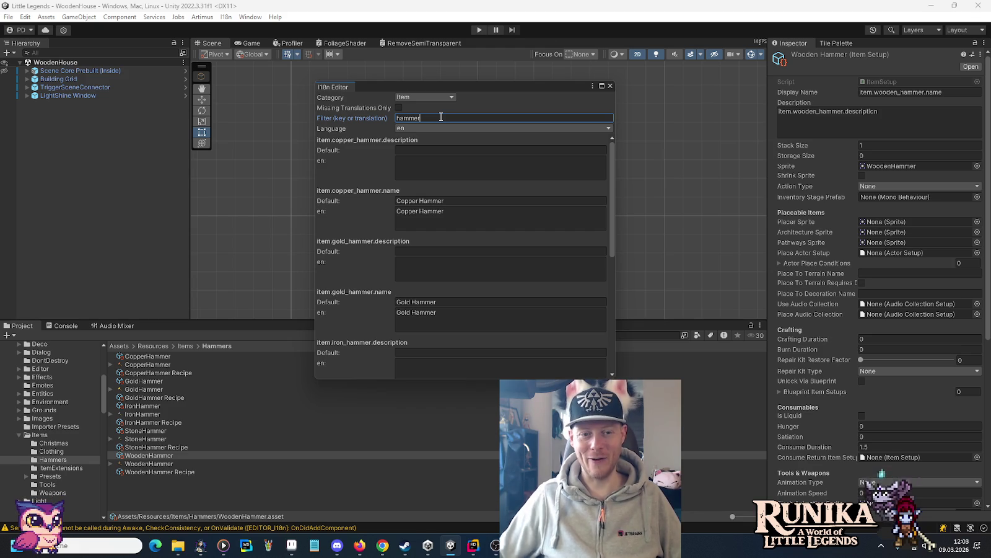
{"action": "scroll", "coordinate": [381, 293], "scroll_direction": "down", "scroll_amount": 10}
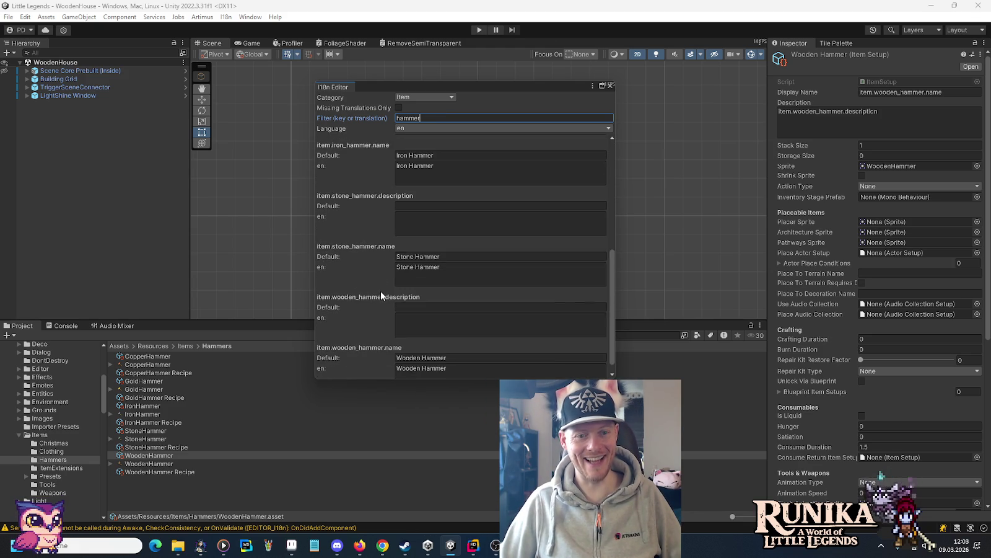
{"action": "scroll", "coordinate": [381, 294], "scroll_direction": "down", "scroll_amount": 1}
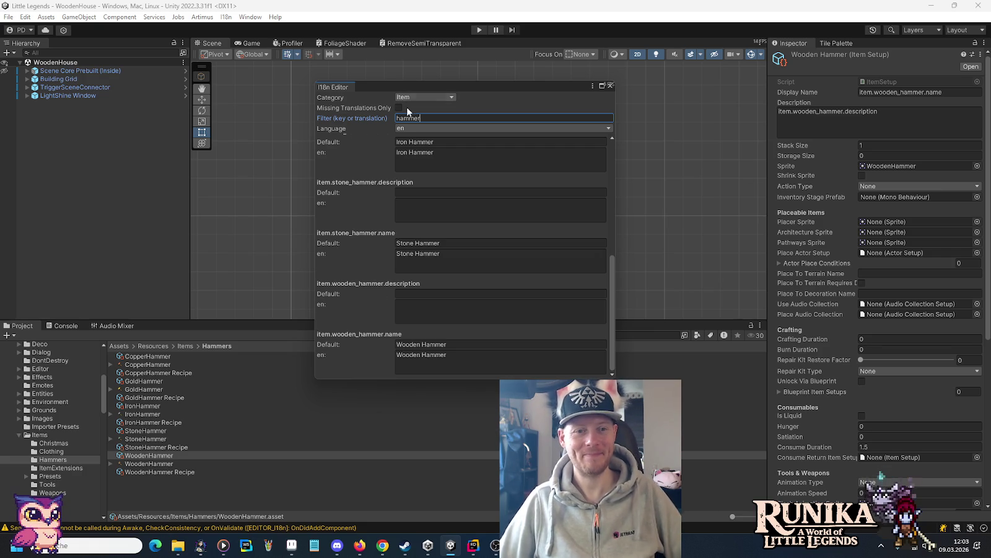
{"action": "left_click", "coordinate": [405, 128]}
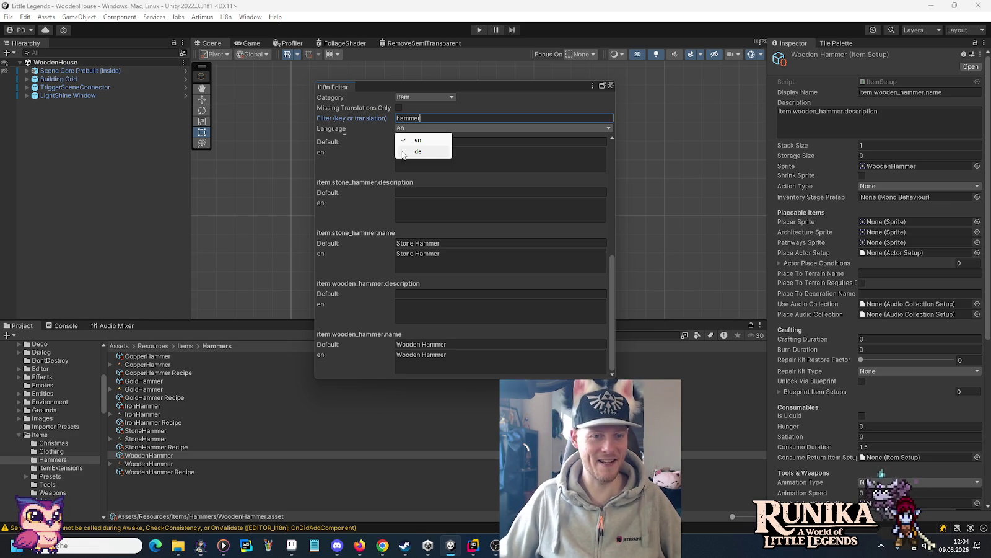
Switch to German and enter Eisenhammer and Steinhammer for the iron and stone hammers.
{"action": "left_click", "coordinate": [403, 152]}
{"action": "left_click", "coordinate": [420, 157]}
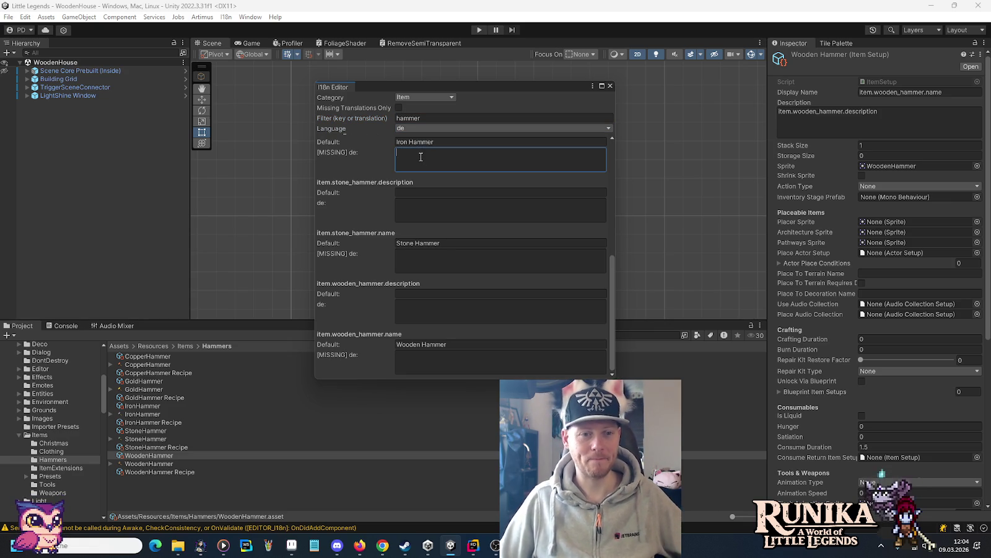
{"action": "type", "text": "Eisenhammer"}
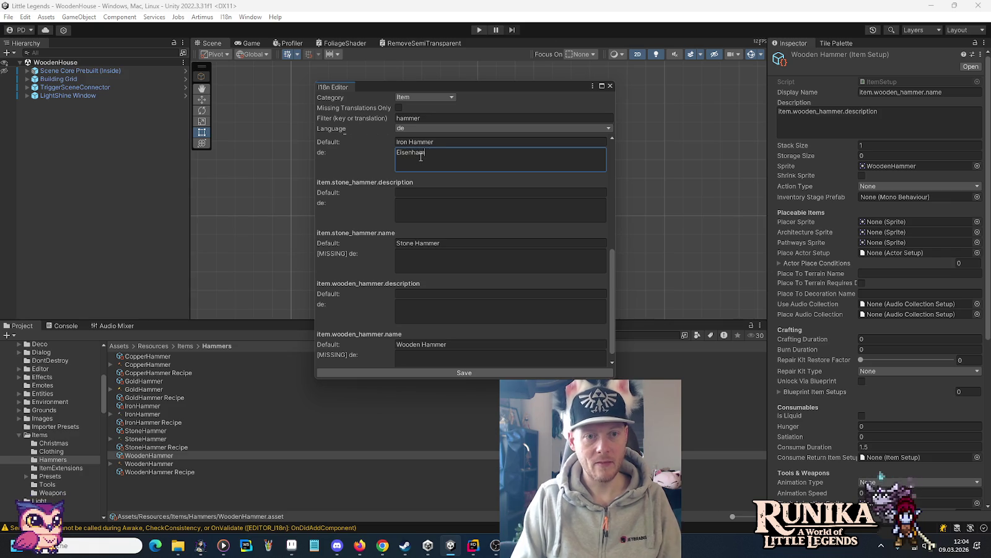
{"action": "left_click", "coordinate": [427, 251]}
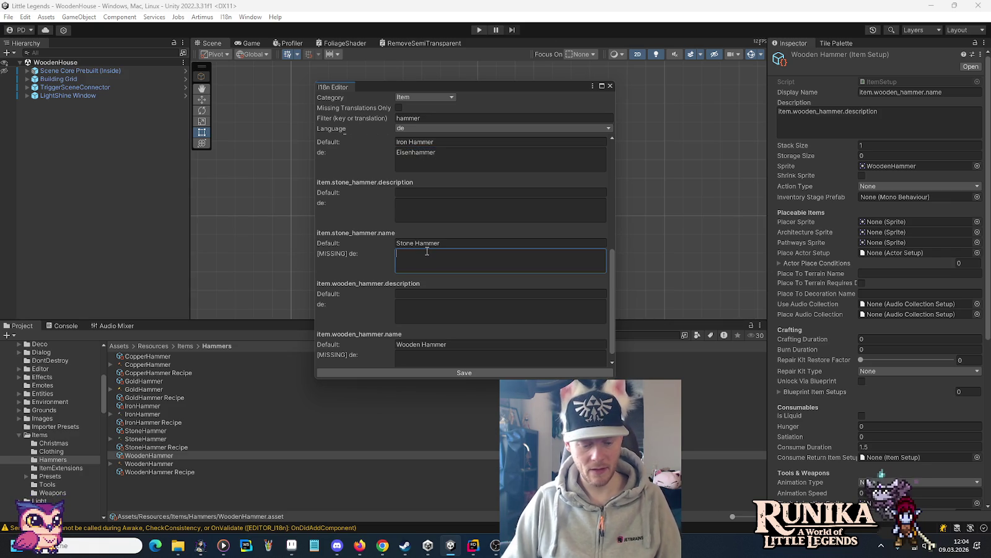
{"action": "type", "text": "Steinhammer"}
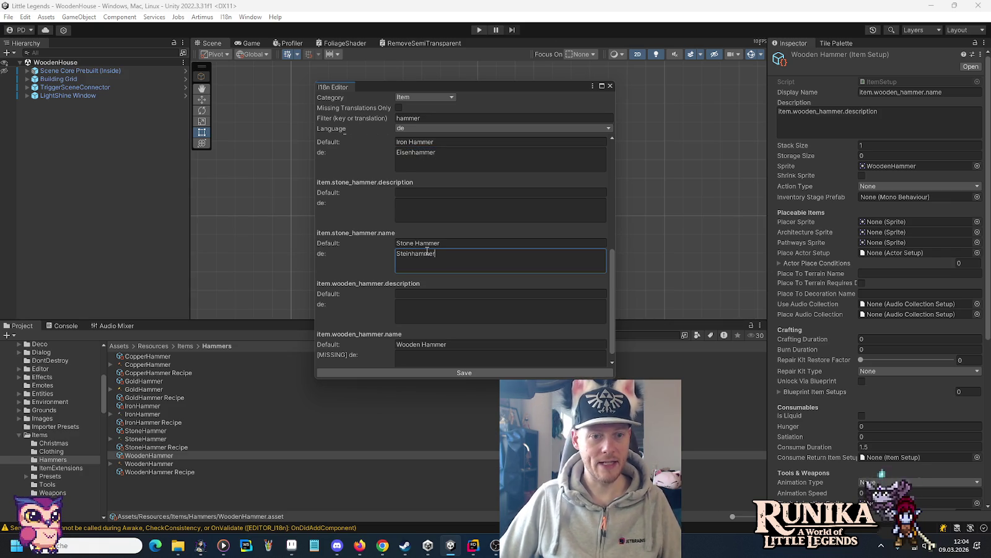
Enter Holzhammer, Goldhammer and Kupferhammer for the wooden, gold and copper hammers, then save.
{"action": "left_click", "coordinate": [431, 348]}
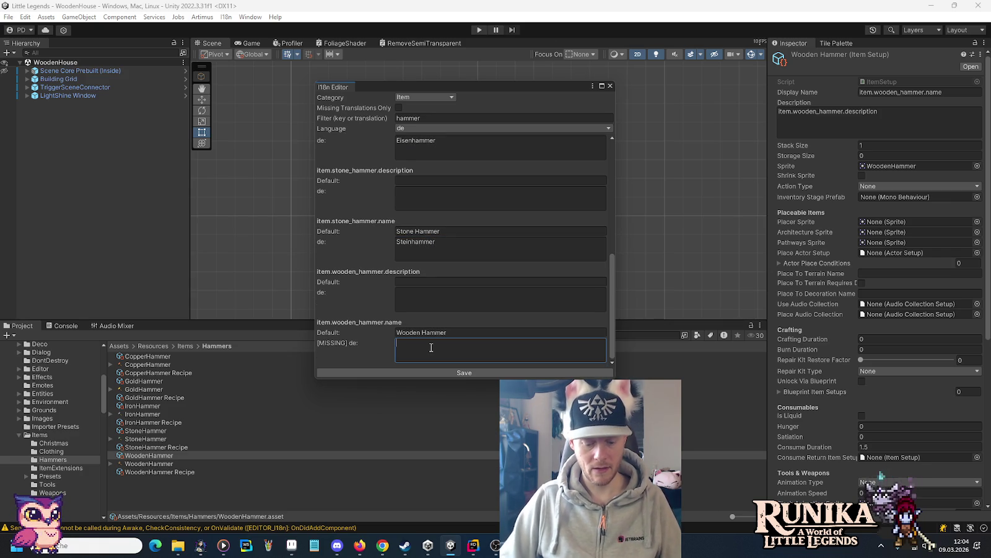
{"action": "type", "text": "Holzhammer"}
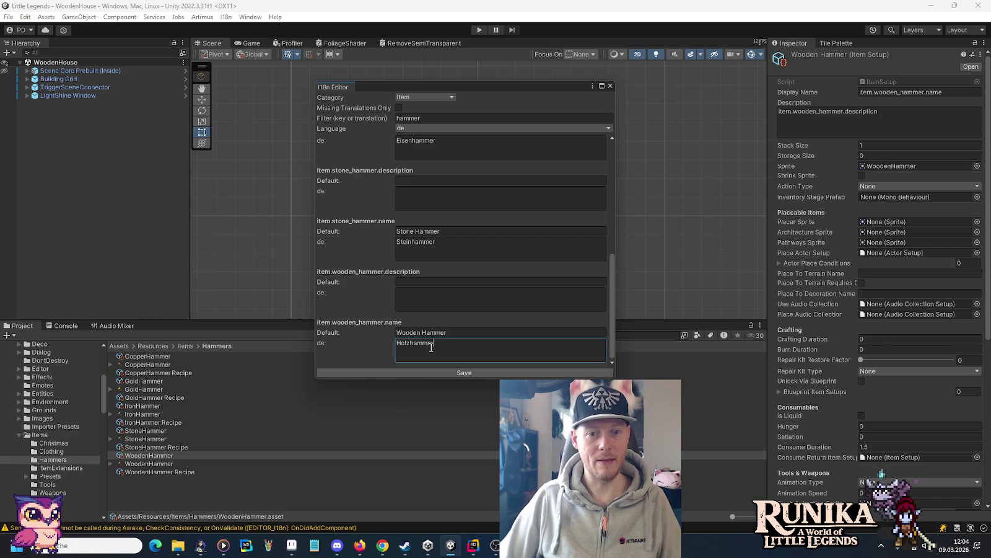
{"action": "scroll", "coordinate": [430, 348], "scroll_direction": "up", "scroll_amount": 5}
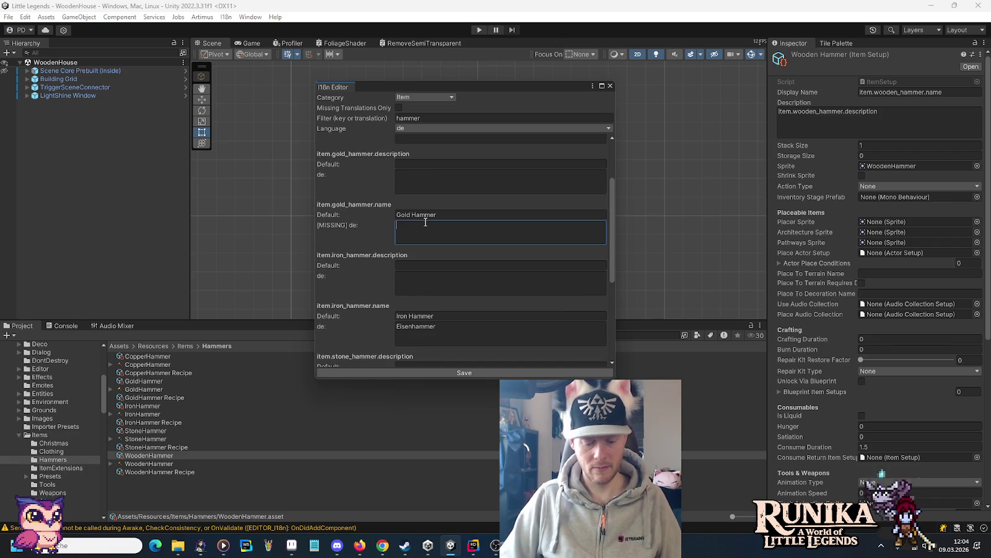
{"action": "type", "text": "Goldhammer"}
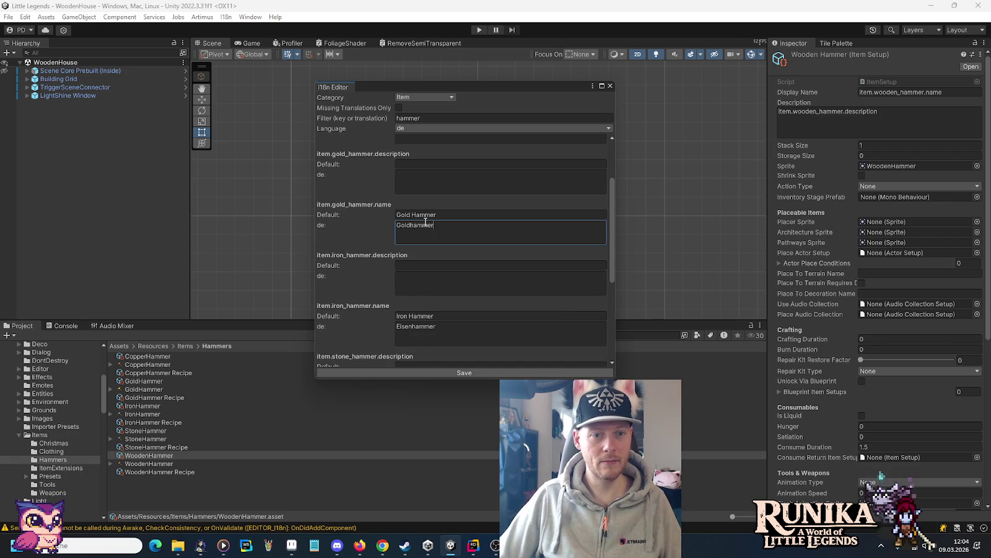
{"action": "scroll", "coordinate": [426, 221], "scroll_direction": "up", "scroll_amount": 3}
{"action": "left_click", "coordinate": [426, 221]}
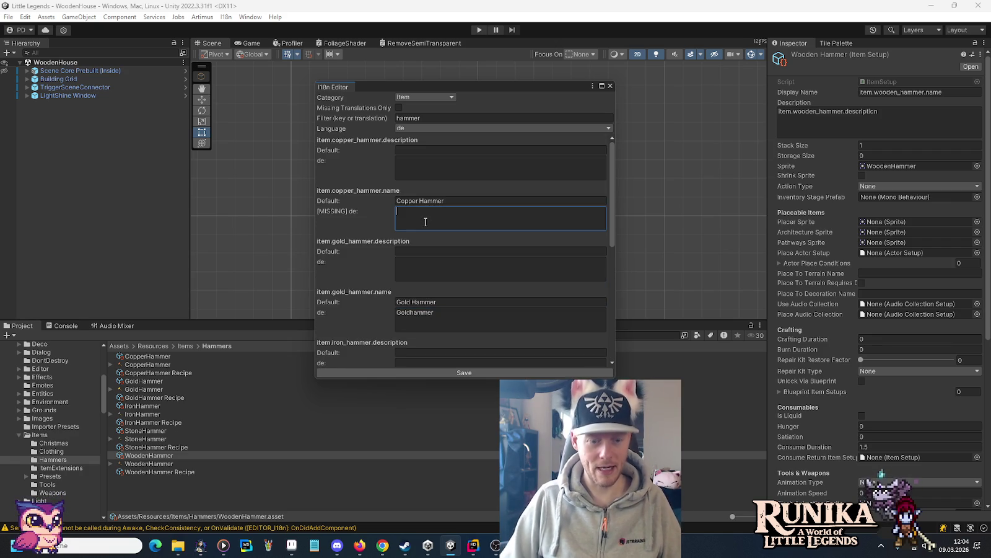
{"action": "type", "text": "Kupferhammer"}
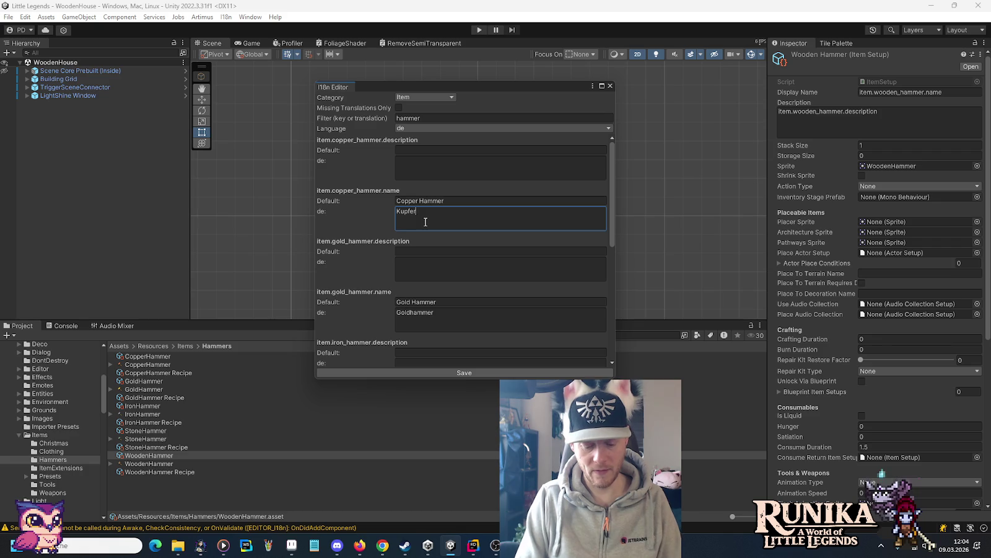
{"action": "left_click", "coordinate": [459, 372]}
Switch the I18n Editor language back to en.
{"action": "left_click", "coordinate": [412, 129]}
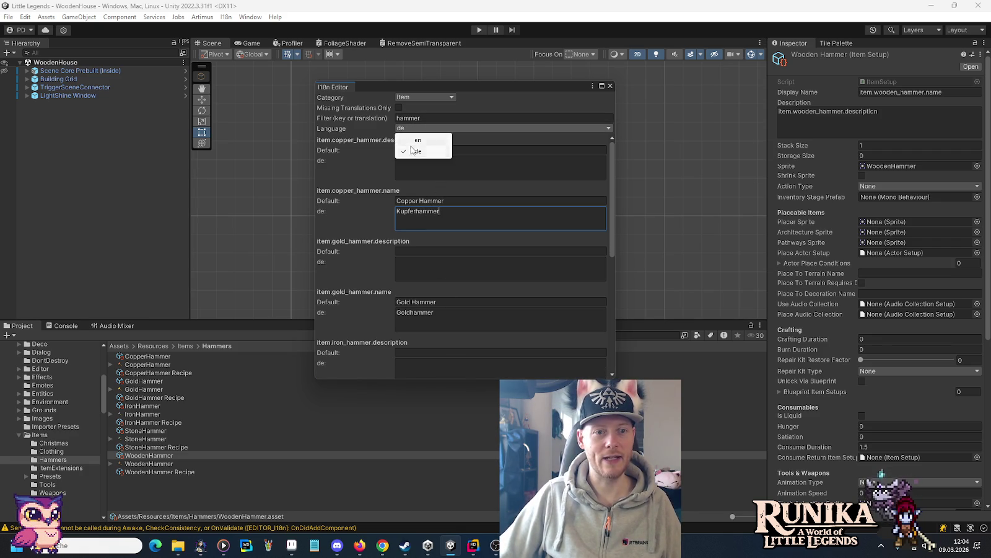
{"action": "left_click", "coordinate": [411, 144]}
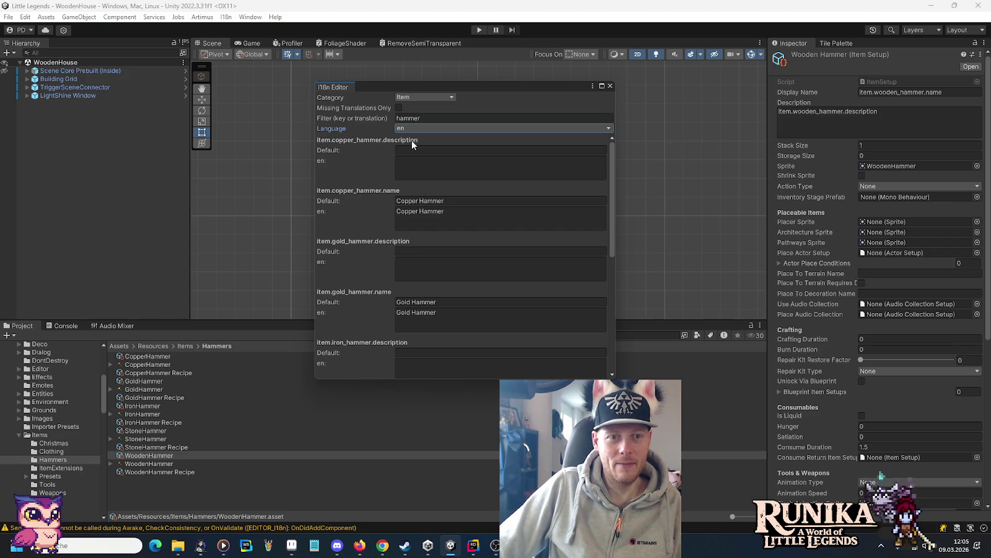
Open a new Notepad note and type 'Mit Hämmern kann'.
{"action": "left_click", "coordinate": [314, 545]}
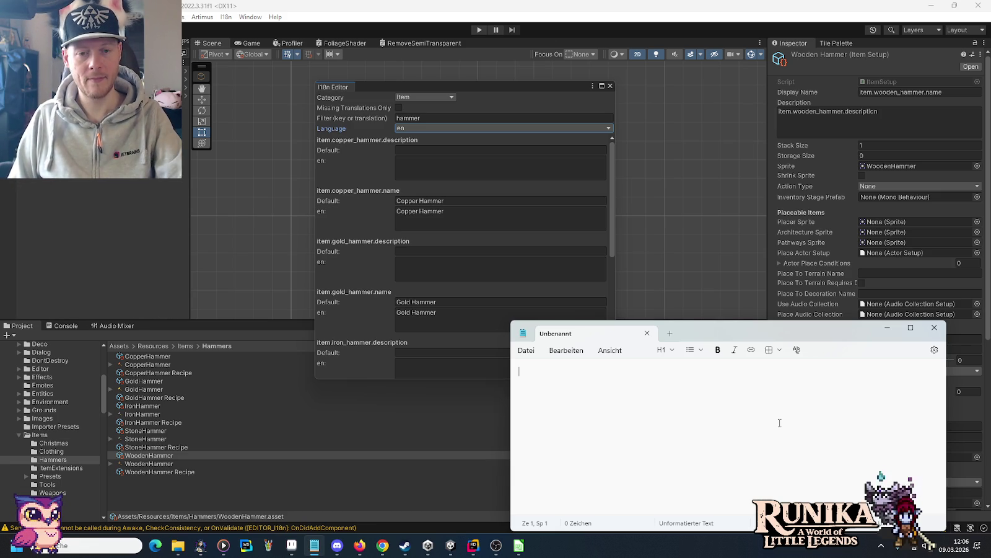
{"action": "type", "text": "Mit "}
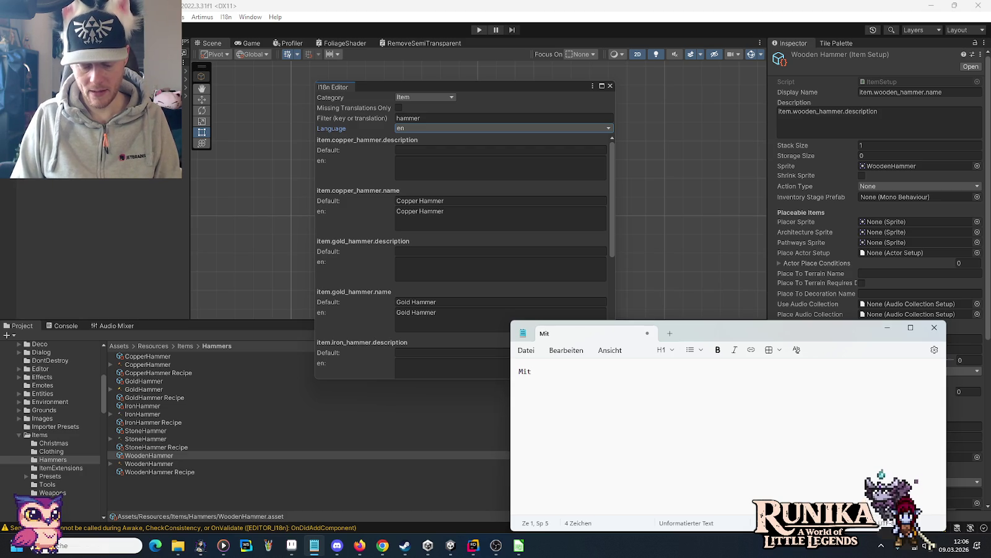
{"action": "type", "text": "Hämmern k"}
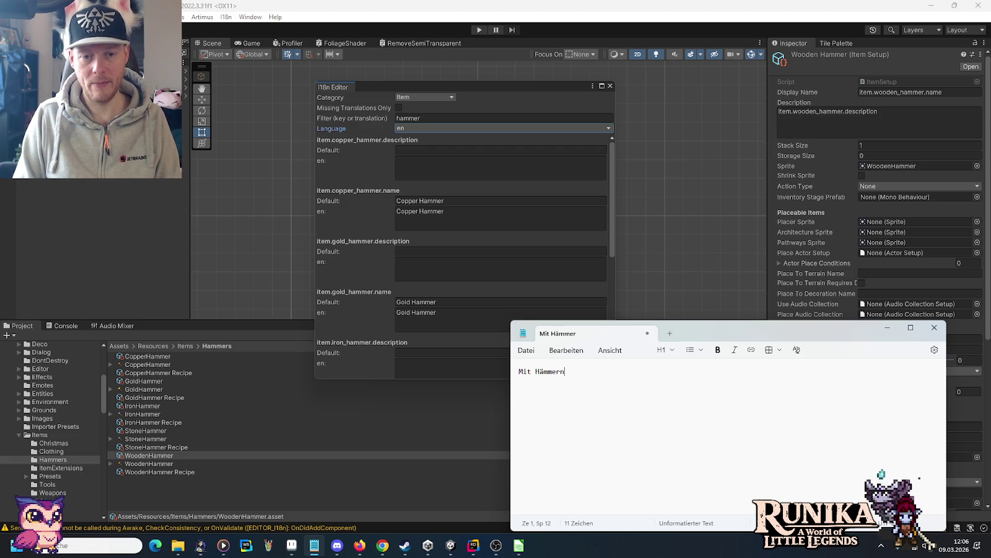